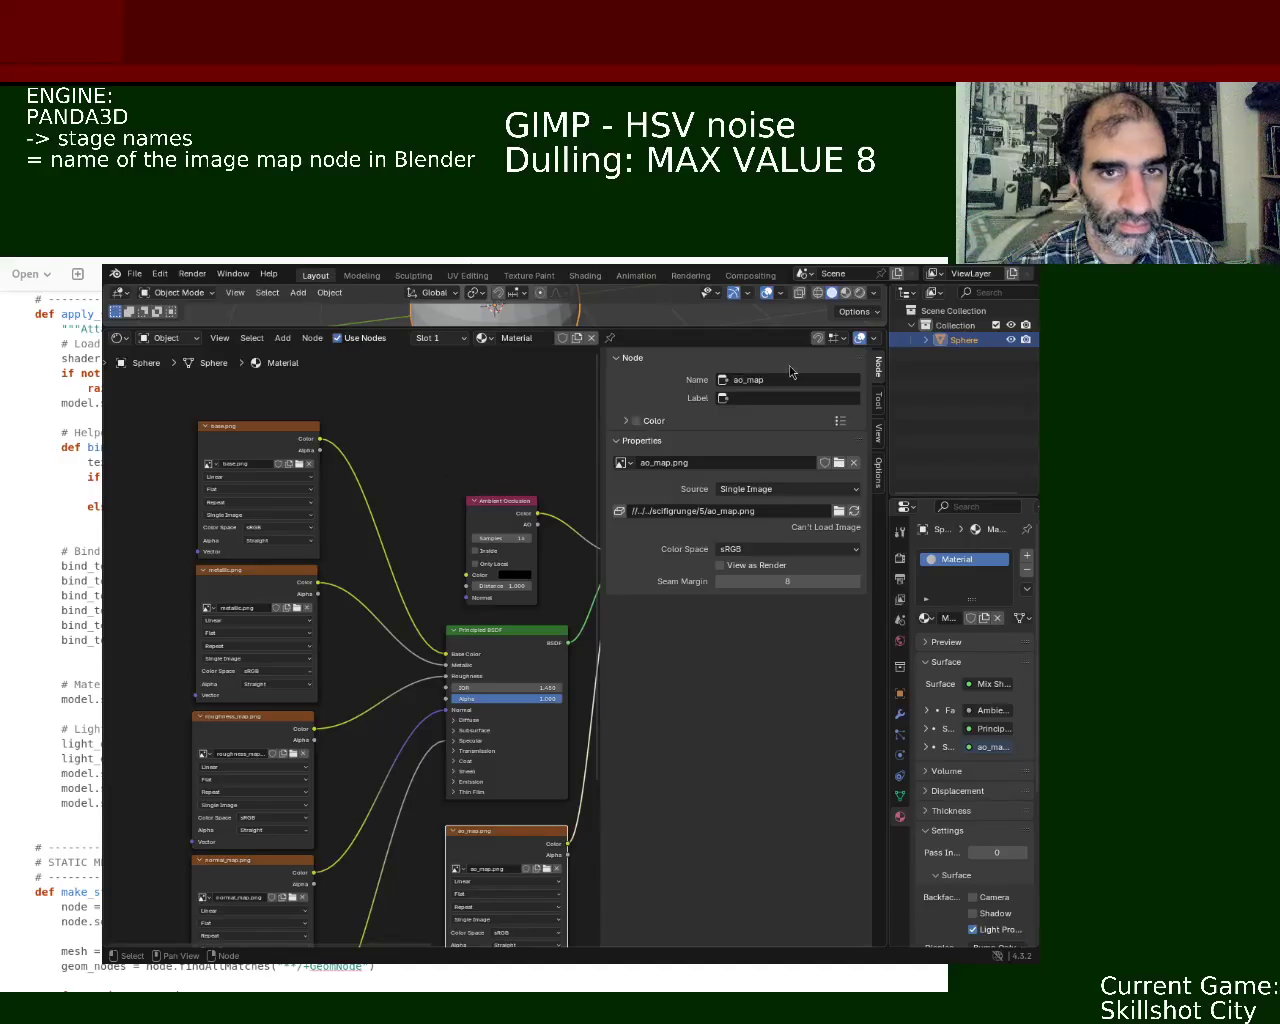
# Step: Shift the Ambient Occlusion node left toward the Principled BSDF and save ball_1.blend
pyautogui.moveTo(507, 505)
pyautogui.mouseDown()
pyautogui.moveTo(371, 455)
pyautogui.moveTo(425, 439)
pyautogui.mouseUp()
pyautogui.moveTo(284, 486)
pyautogui.mouseDown(button='middle')
pyautogui.moveTo(236, 488)
pyautogui.moveTo(313, 420)
pyautogui.mouseUp(button='middle')
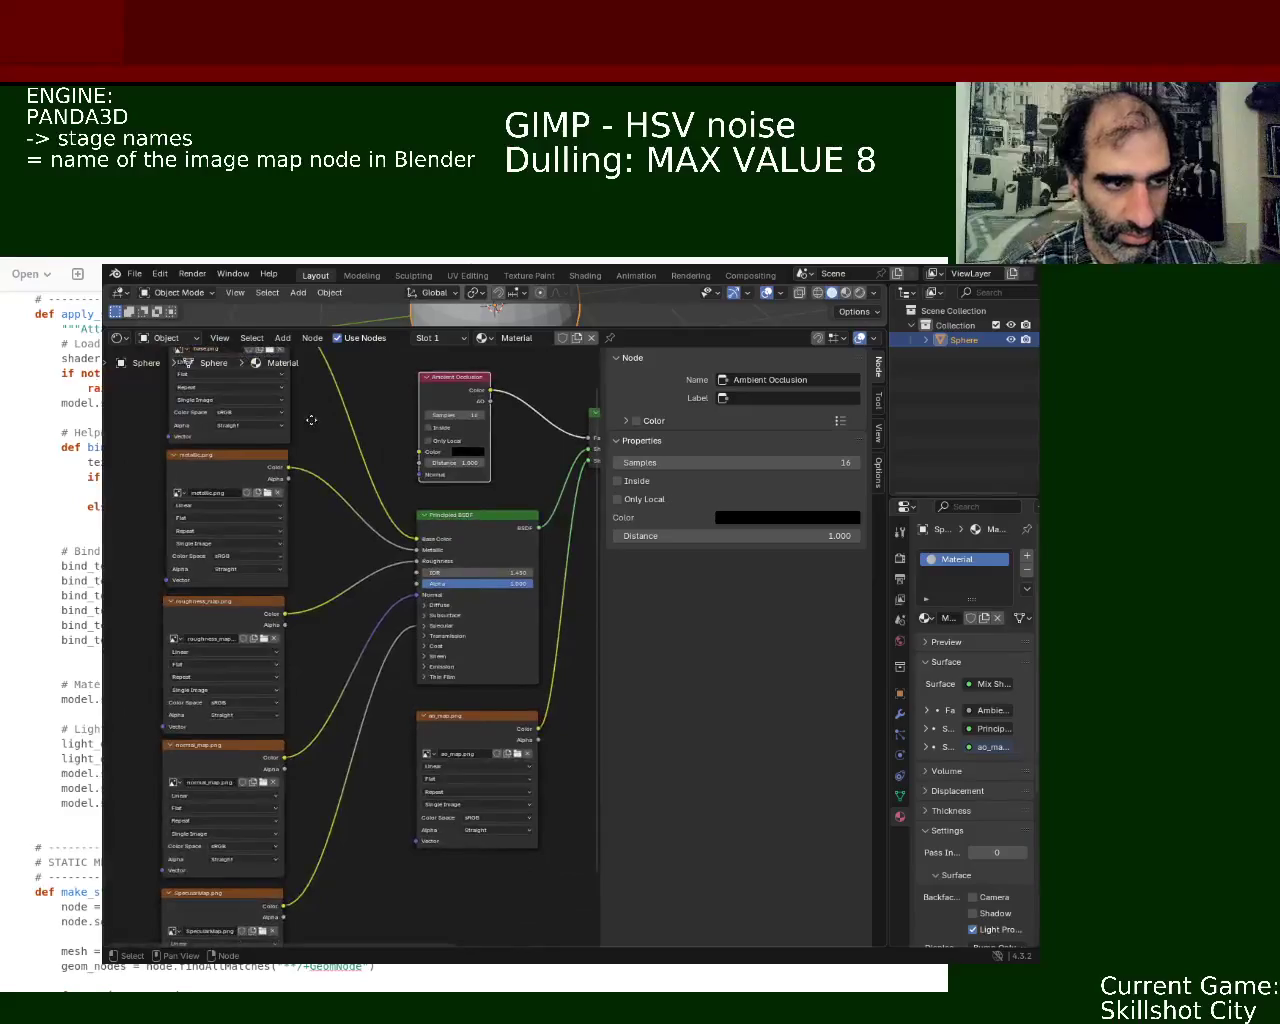
pyautogui.hotkey('ctrl', 's')
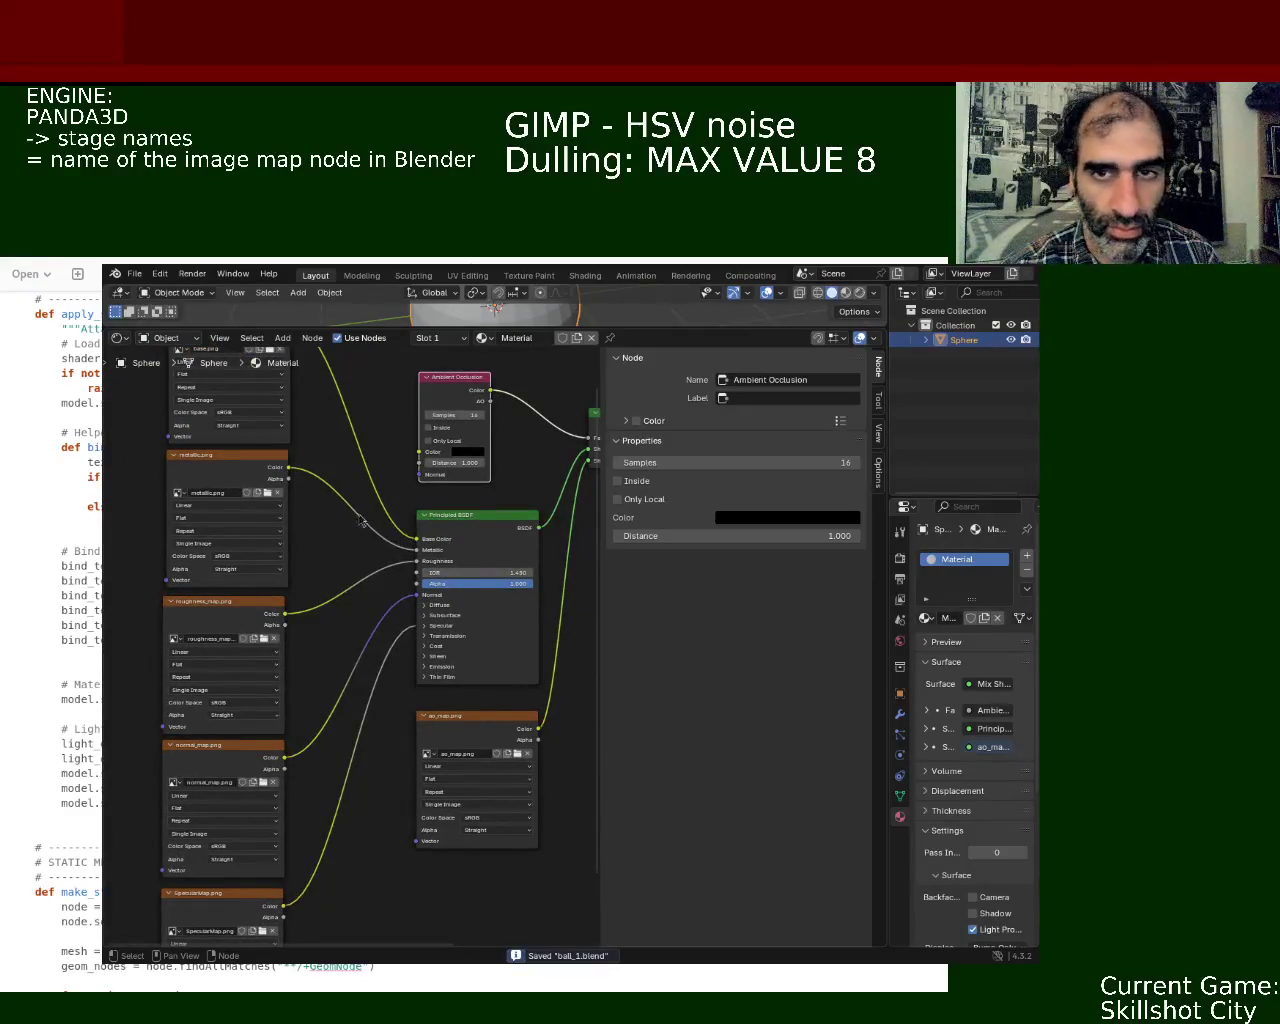
pyautogui.moveTo(342, 660); pyautogui.dragTo(402, 585, button='middle')
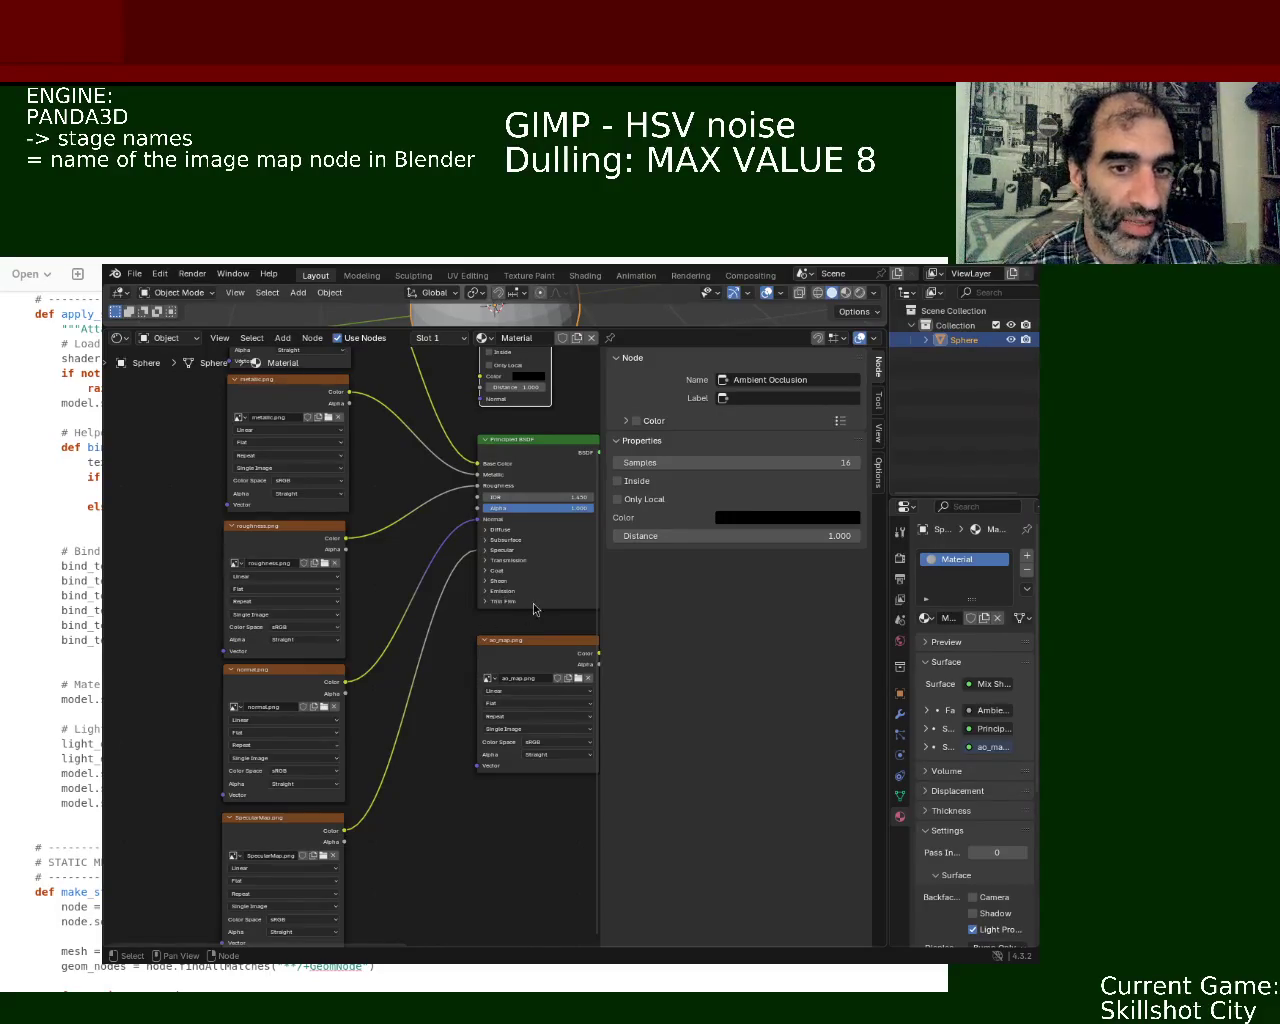
# Step: Scroll the node editor to reach the roughness and normal image texture nodes
pyautogui.scroll(-5, 415, 860)
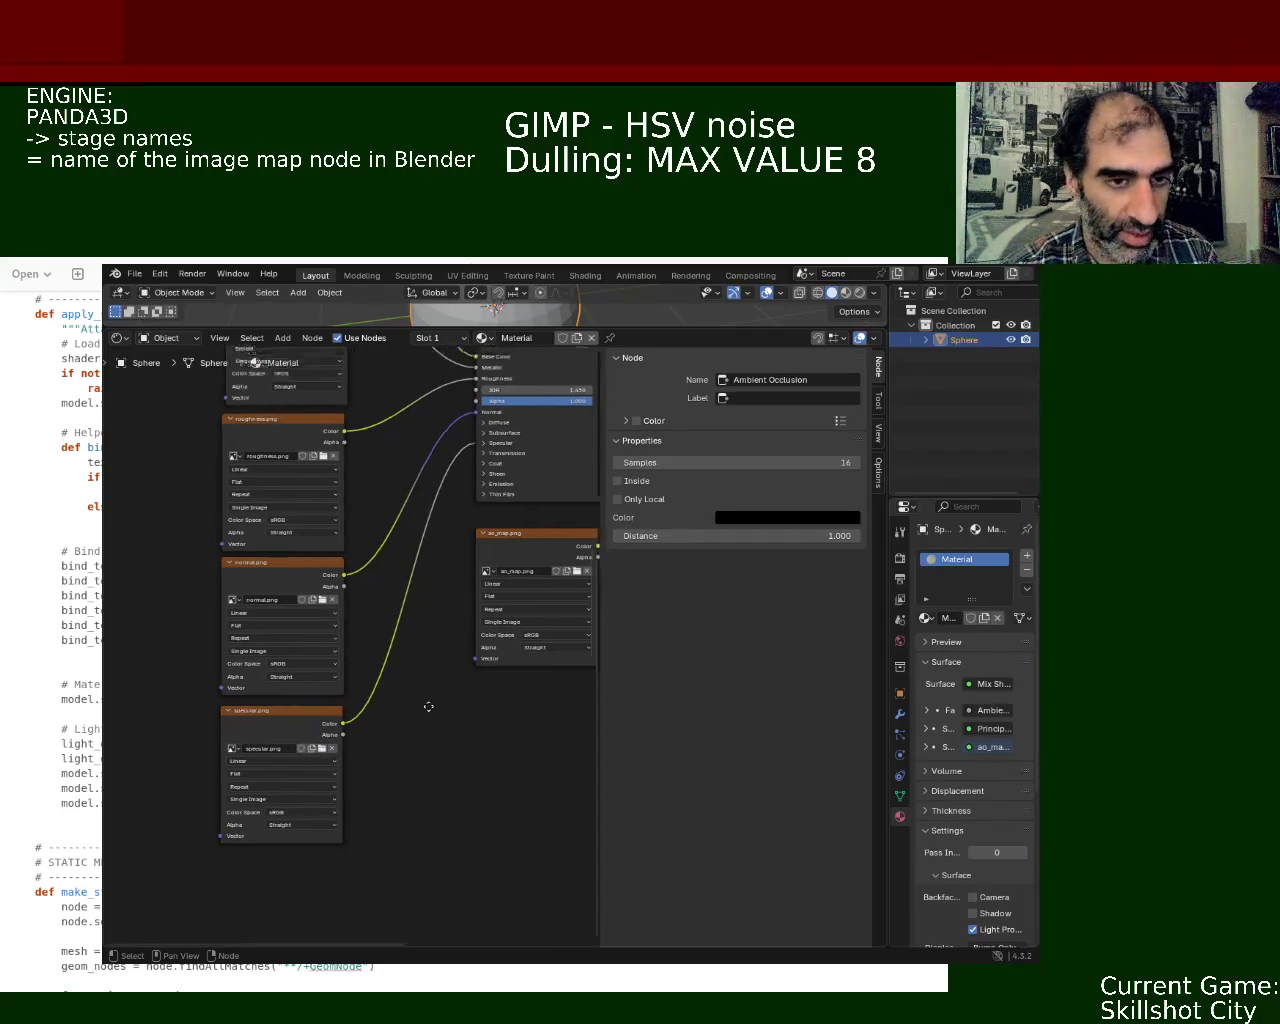
# Step: Pan the node editor to show the ao texture, Ambient Occlusion and Mix Shader nodes
pyautogui.scroll(5, 426, 703)
pyautogui.hscroll(3, 426, 703)
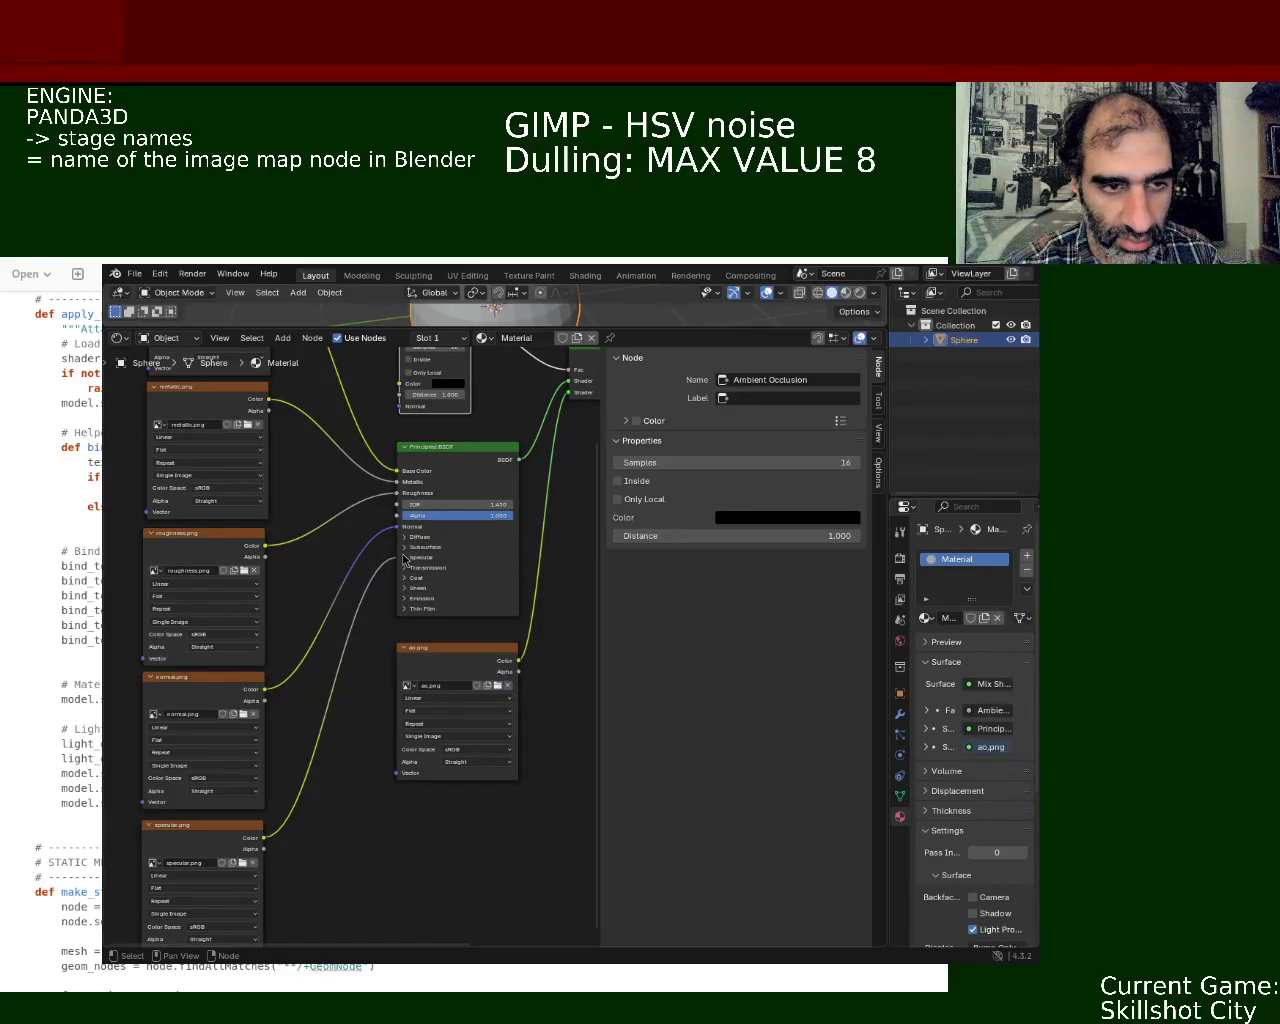
pyautogui.moveTo(565, 533); pyautogui.dragTo(485, 791, button='middle')
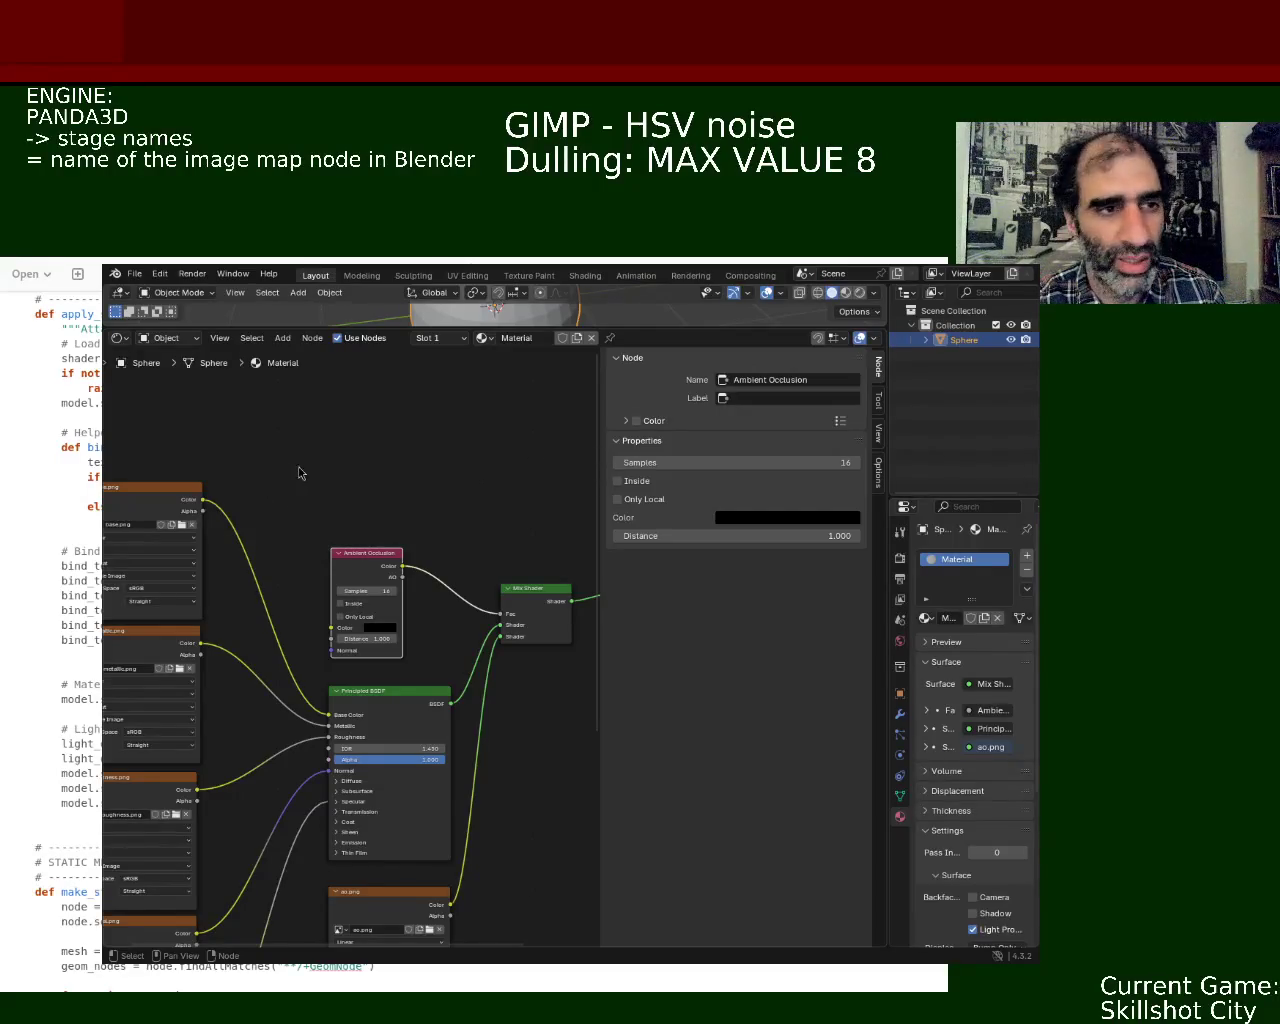
# Step: Shrink the Blender window and move it up and left to uncover the main.py code
pyautogui.moveTo(668, 440)
pyautogui.keyDown('alt'); pyautogui.mouseDown()
pyautogui.moveTo(554, 417)
pyautogui.moveTo(757, 470)
pyautogui.mouseUp(); pyautogui.keyUp('alt')
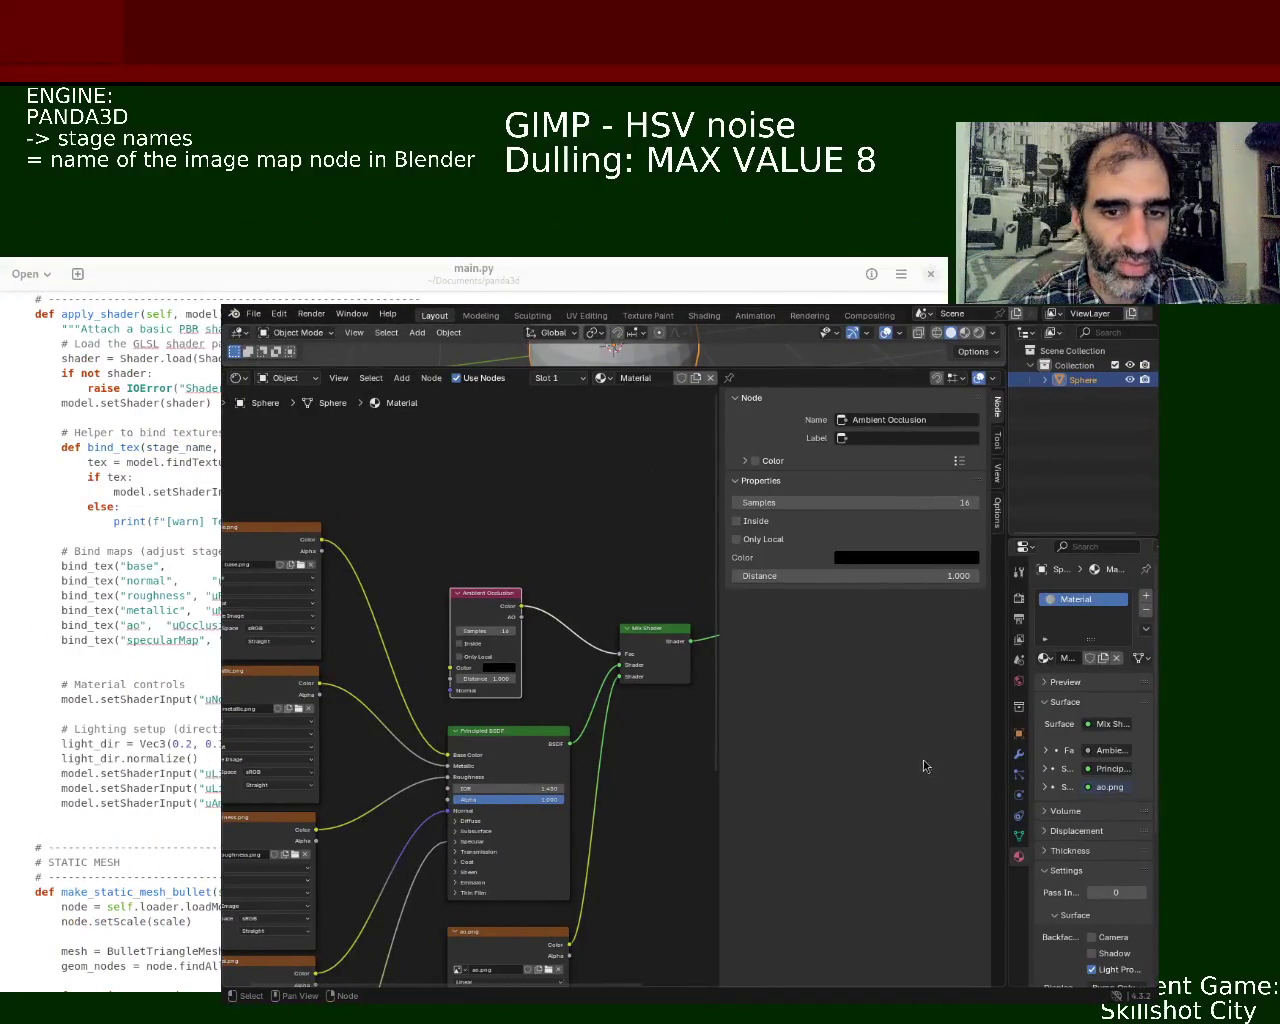
pyautogui.keyDown('alt'); pyautogui.moveTo(912, 764); pyautogui.dragTo(711, 600, button='right'); pyautogui.keyUp('alt')
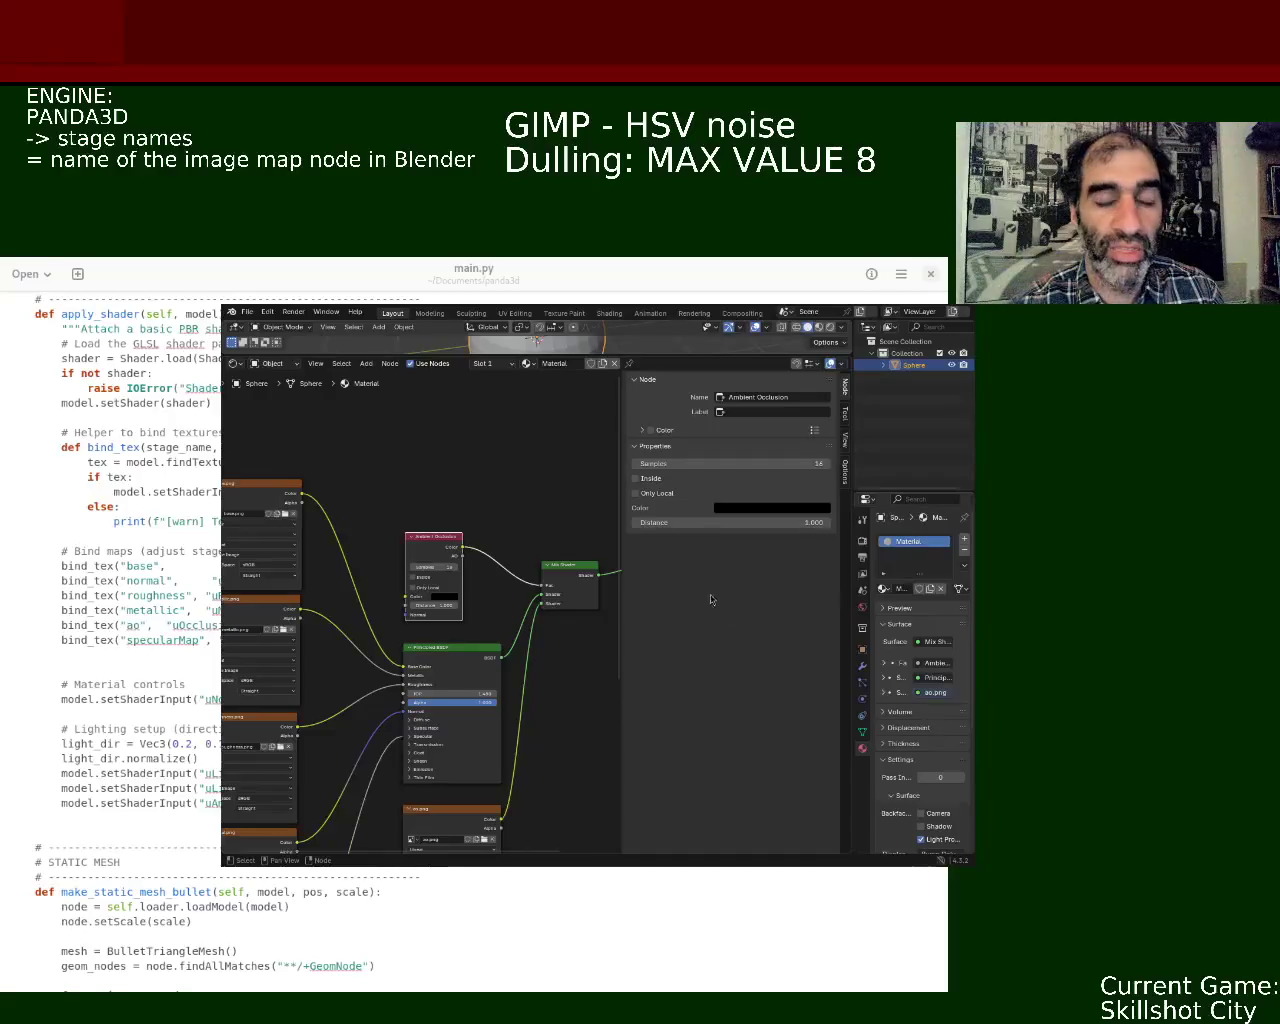
pyautogui.keyDown('alt'); pyautogui.moveTo(630, 536); pyautogui.dragTo(706, 555); pyautogui.keyUp('alt')
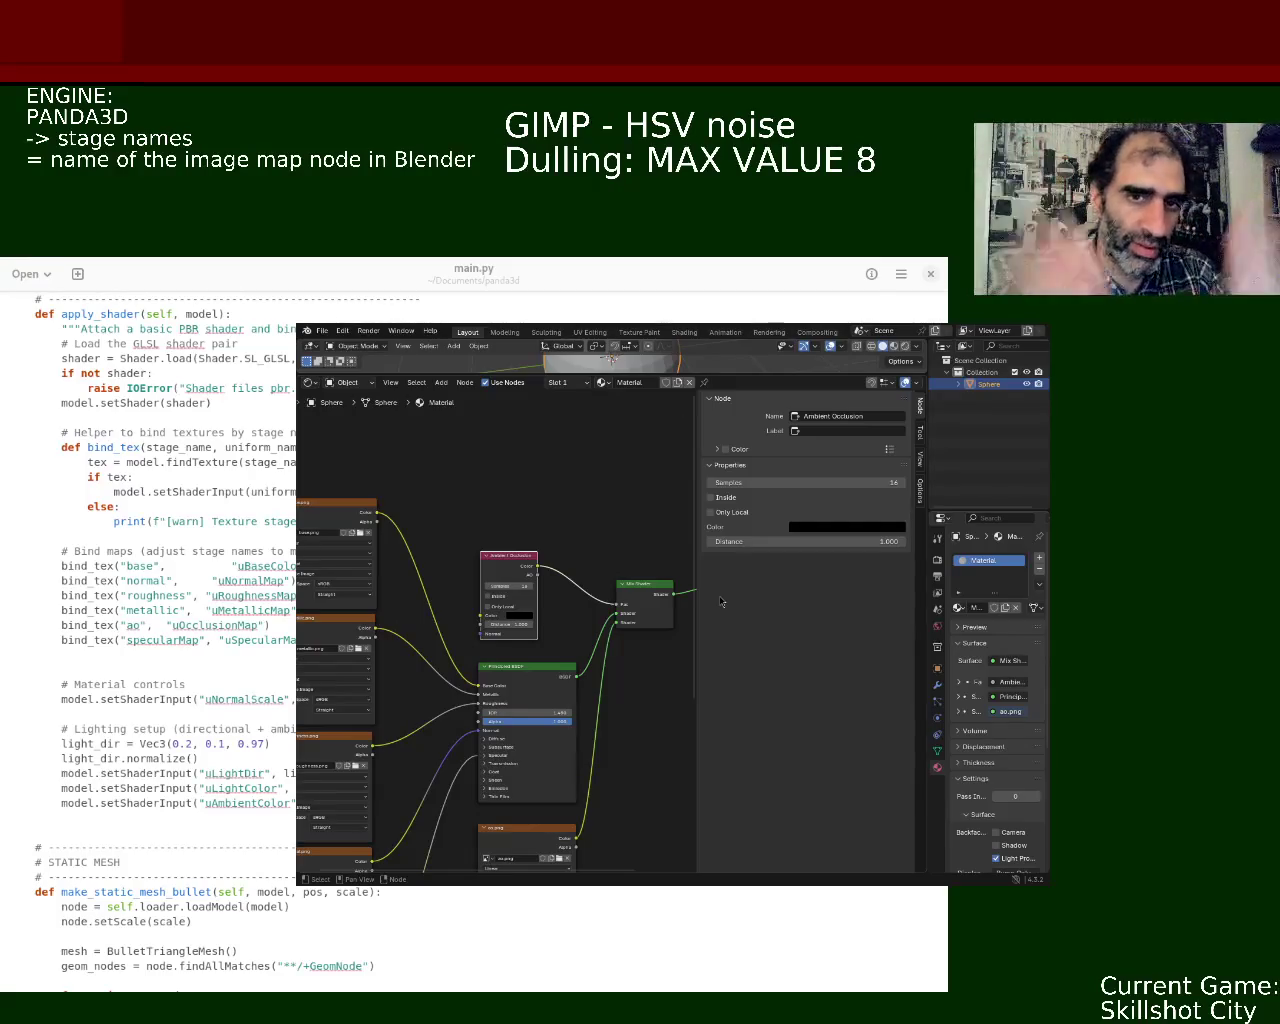
# Step: Bring the image texture nodes into view and save the scene to ball_1.blend
pyautogui.moveTo(407, 509); pyautogui.dragTo(546, 471, button='middle')
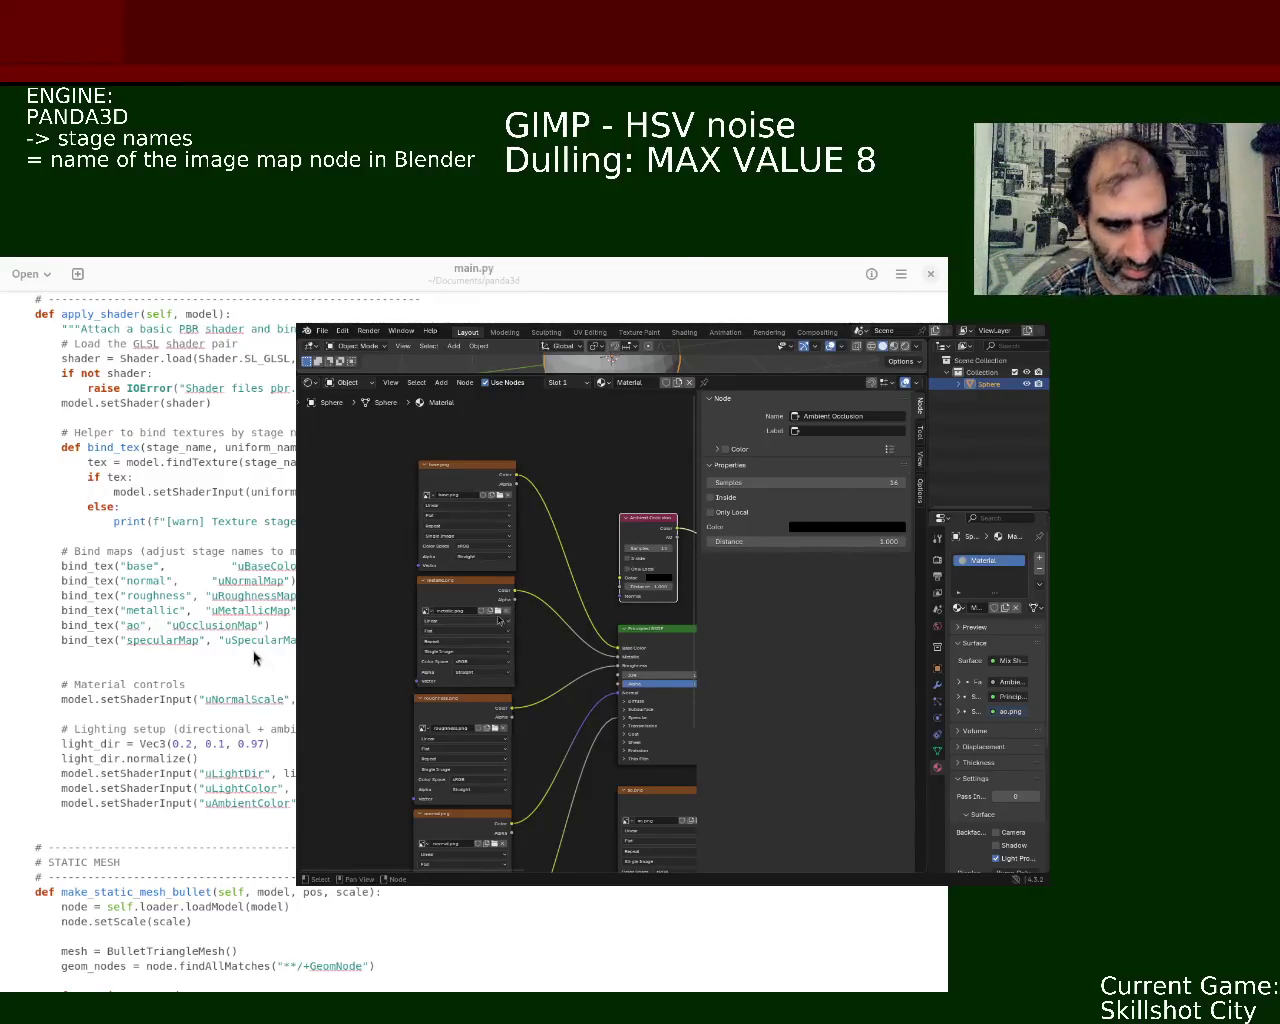
pyautogui.hotkey('ctrl', 's')
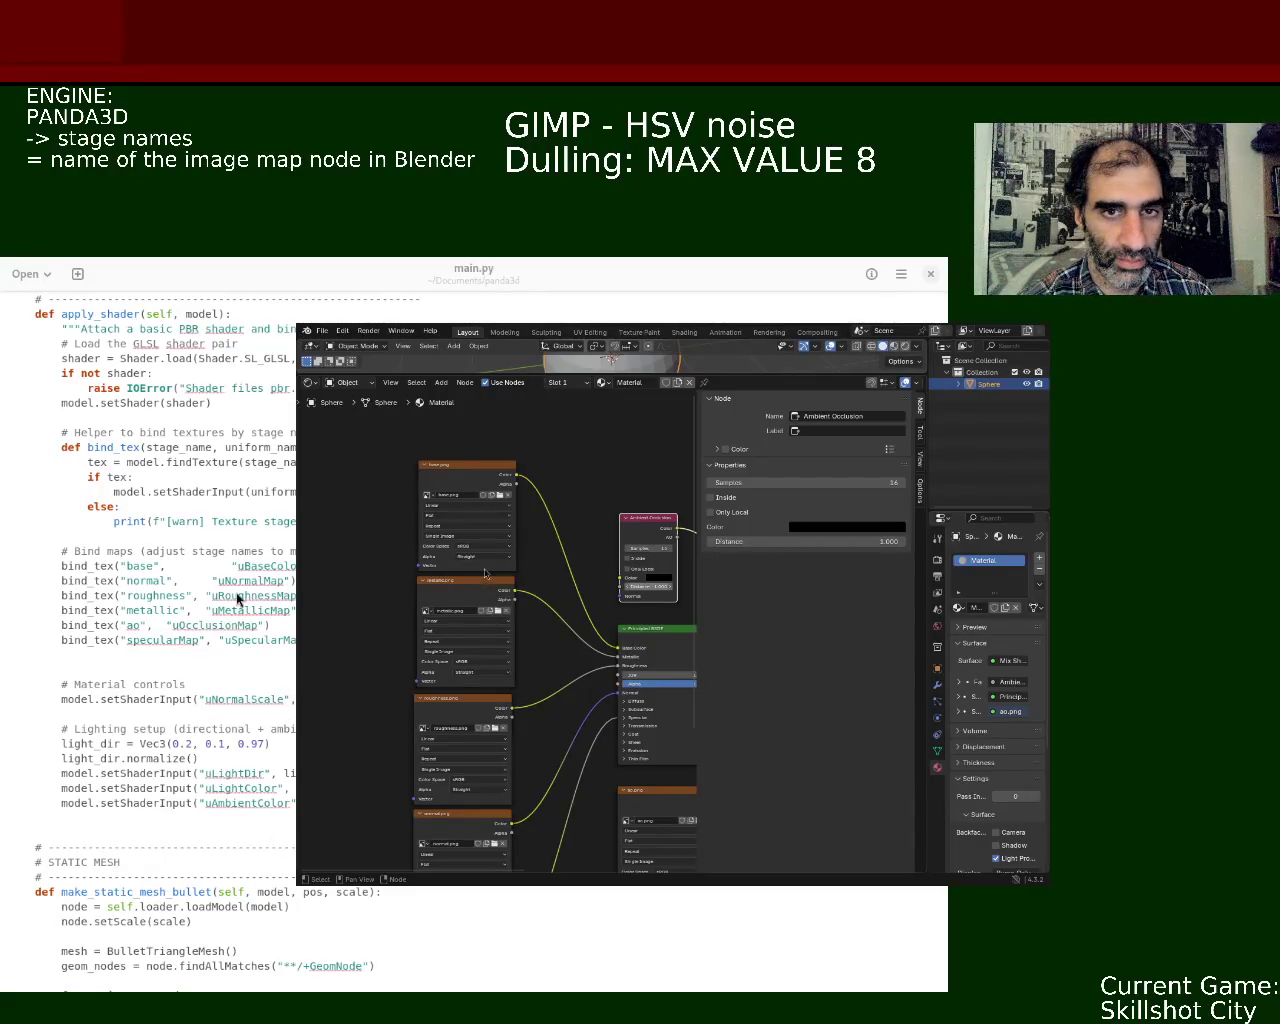
# Step: Recentre the ambient occlusion node tree and slide the Blender window left over the code
pyautogui.moveTo(564, 513)
pyautogui.keyDown('ctrl'); pyautogui.mouseDown(button='middle')
pyautogui.moveTo(573, 568)
pyautogui.moveTo(629, 488)
pyautogui.mouseUp(button='middle'); pyautogui.keyUp('ctrl')
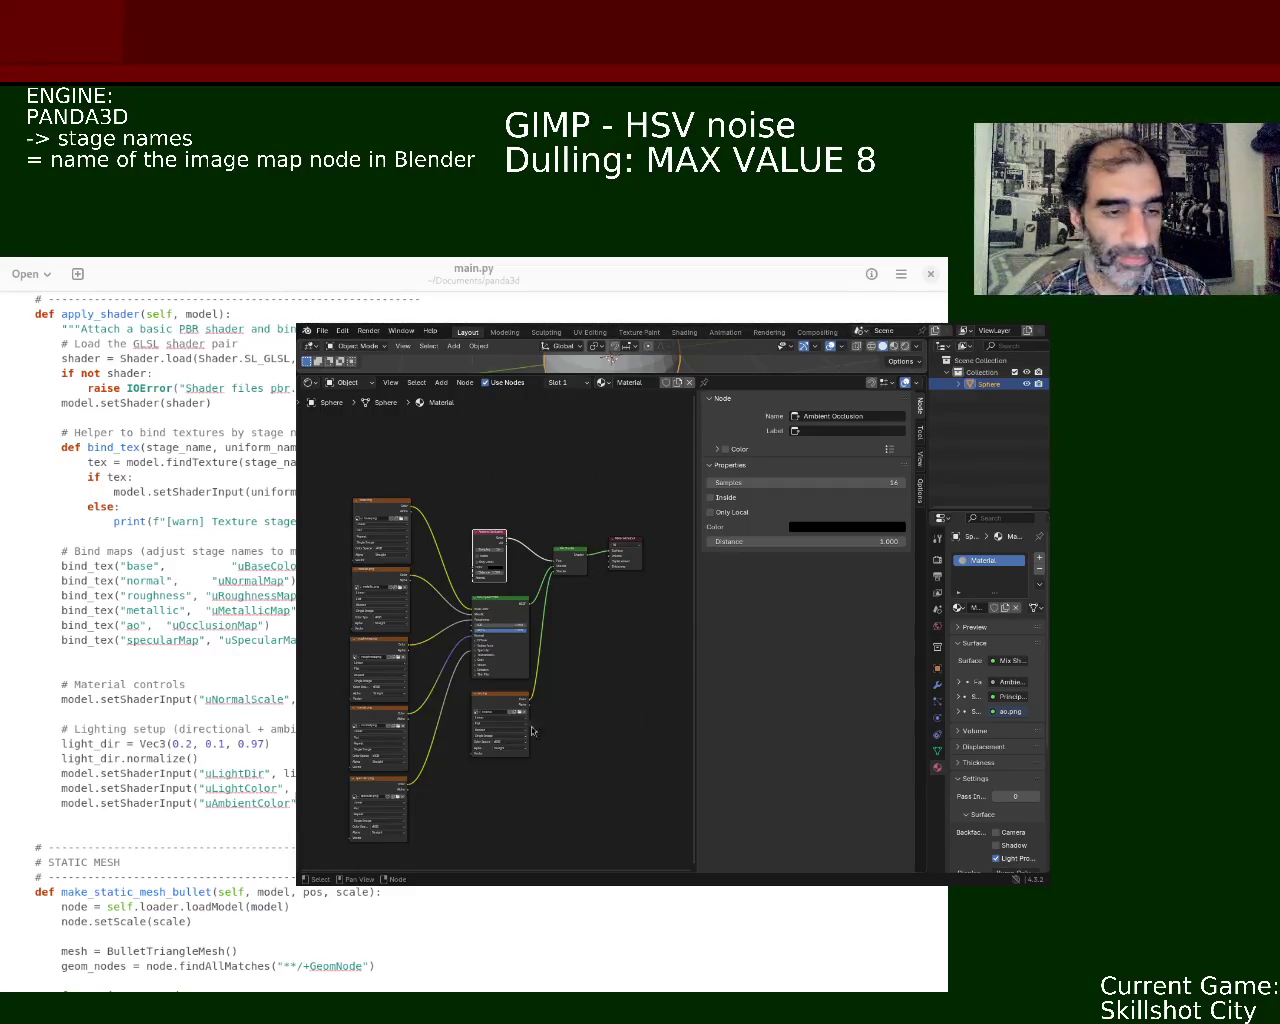
pyautogui.moveTo(552, 548); pyautogui.dragTo(586, 540, button='middle')
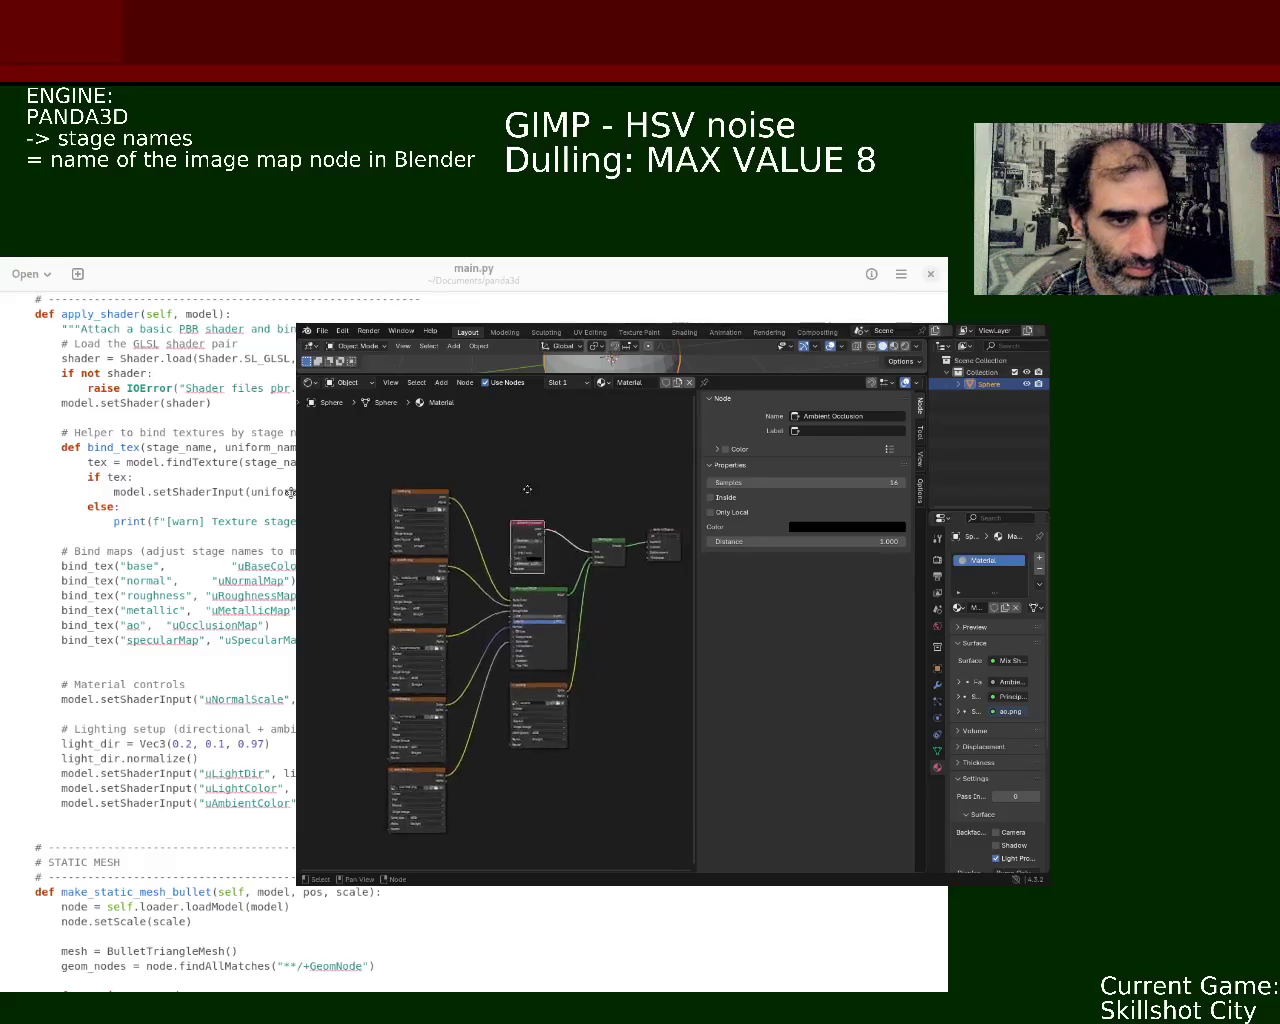
pyautogui.moveTo(529, 522)
pyautogui.mouseDown()
pyautogui.moveTo(543, 522)
pyautogui.moveTo(531, 528)
pyautogui.mouseUp()
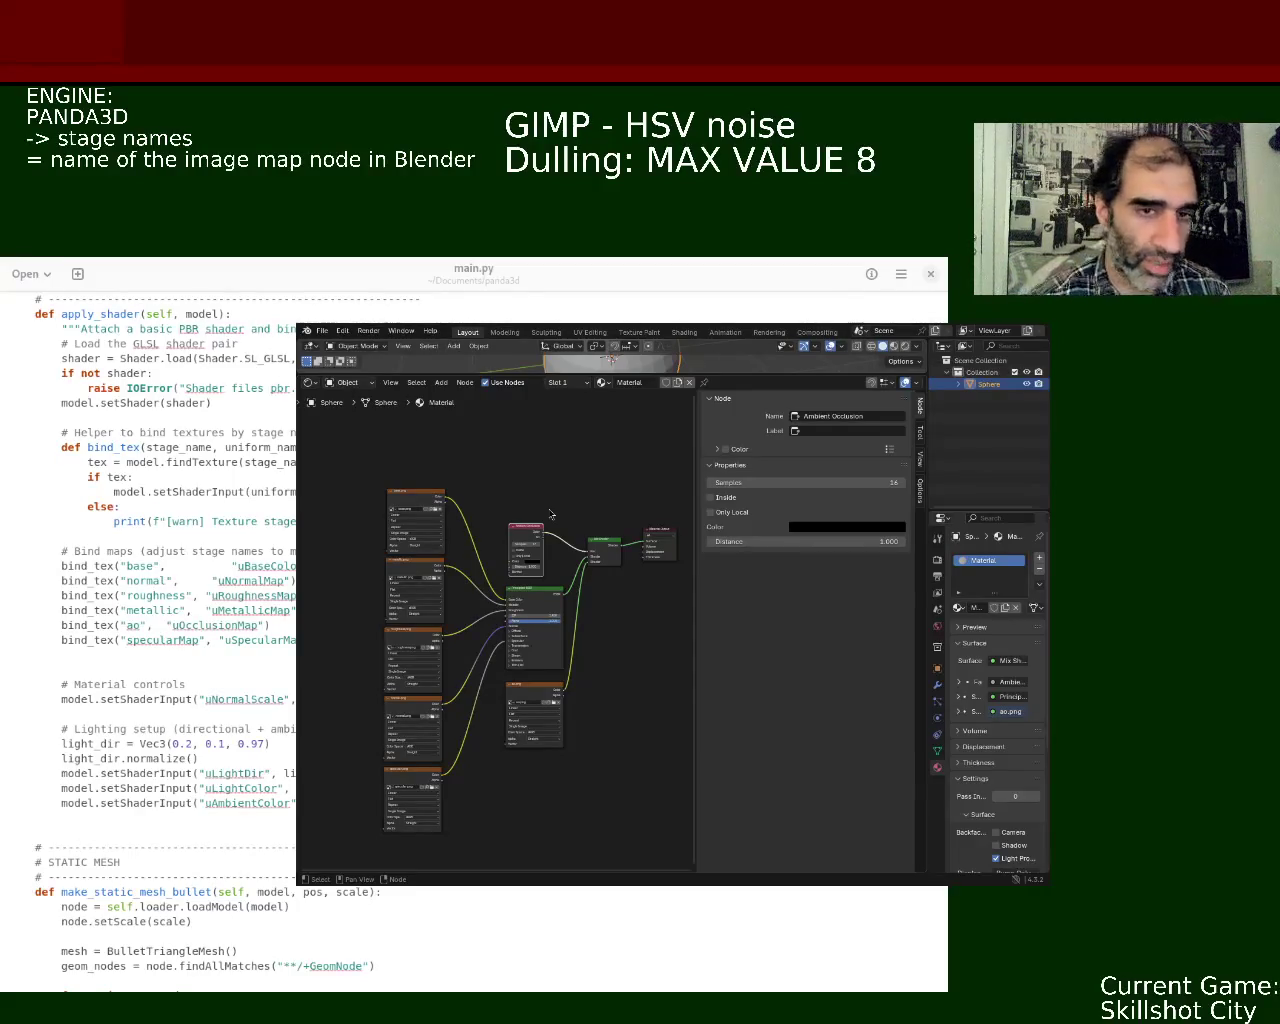
pyautogui.keyDown('super'); pyautogui.moveTo(688, 557); pyautogui.dragTo(477, 551); pyautogui.keyUp('super')
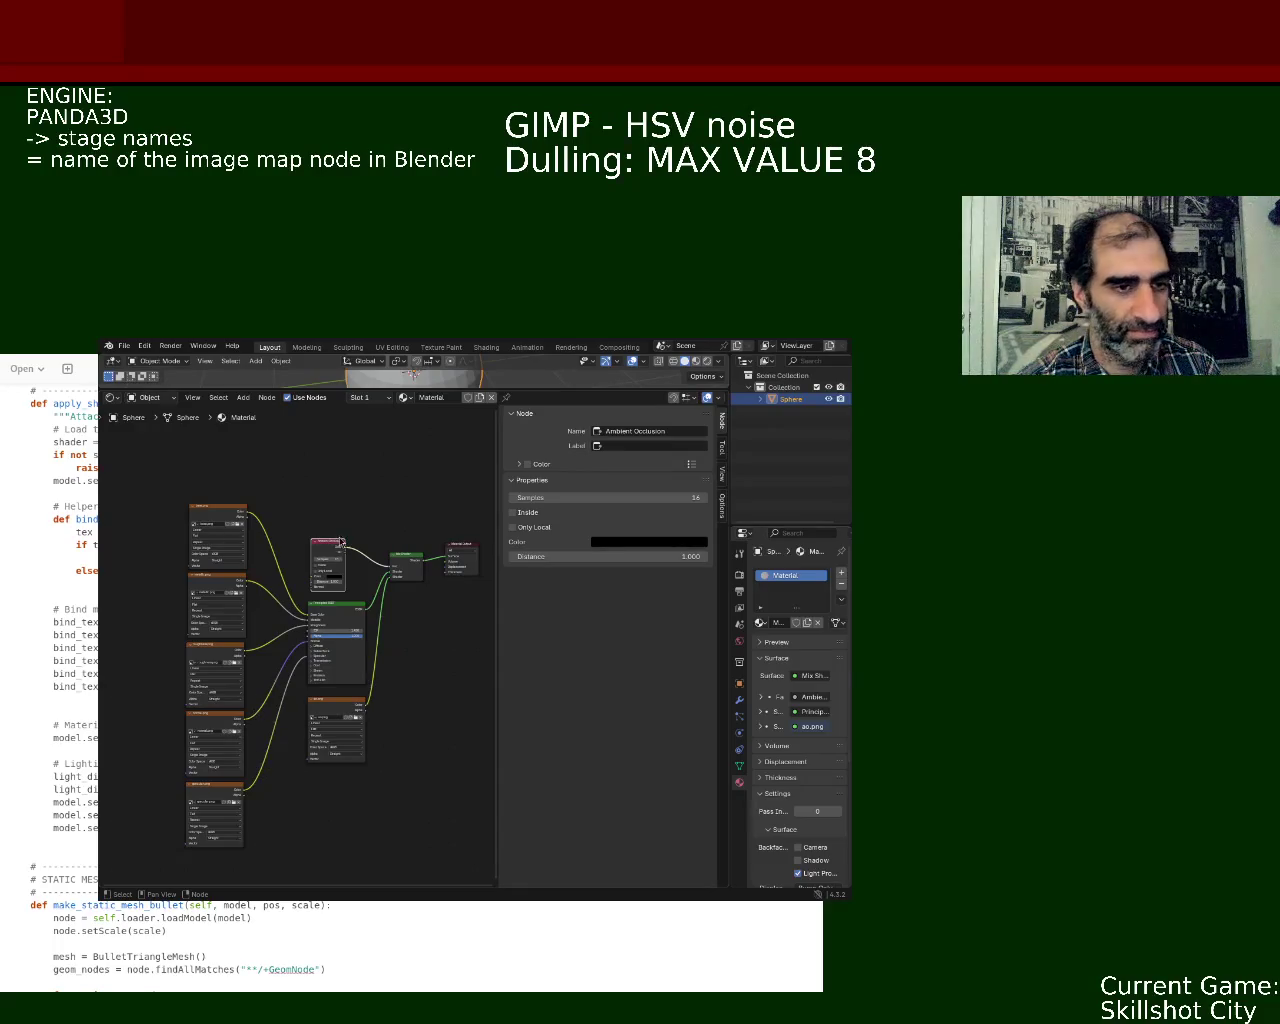
pyautogui.moveTo(302, 507)
pyautogui.mouseDown(button='middle')
pyautogui.moveTo(354, 484)
pyautogui.moveTo(332, 487)
pyautogui.mouseUp(button='middle')
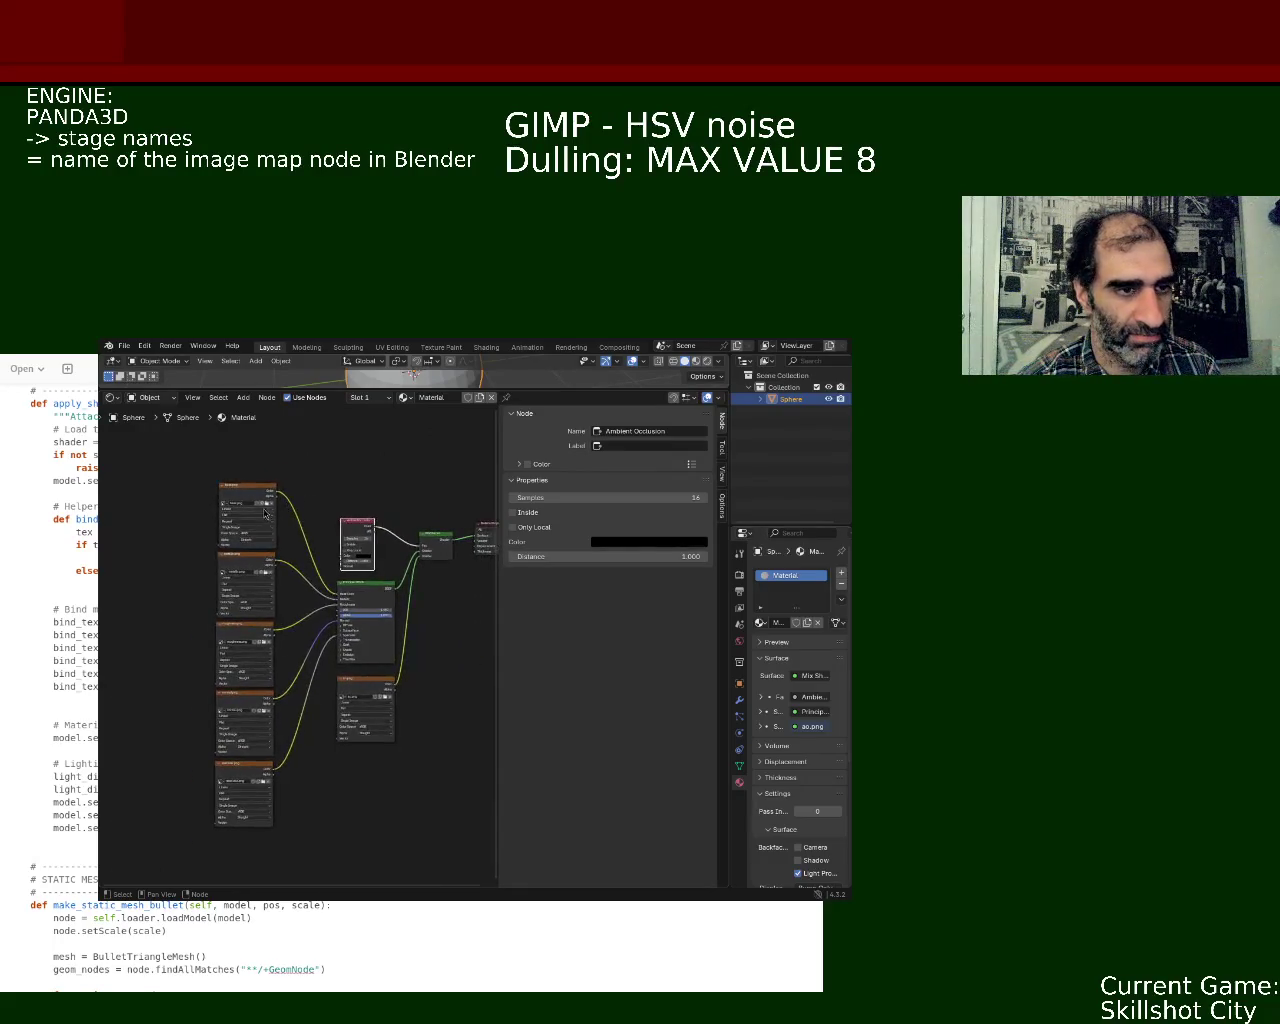
# Step: Save ball_1.blend and browse the available File > Export formats
pyautogui.hotkey('ctrl', 's')
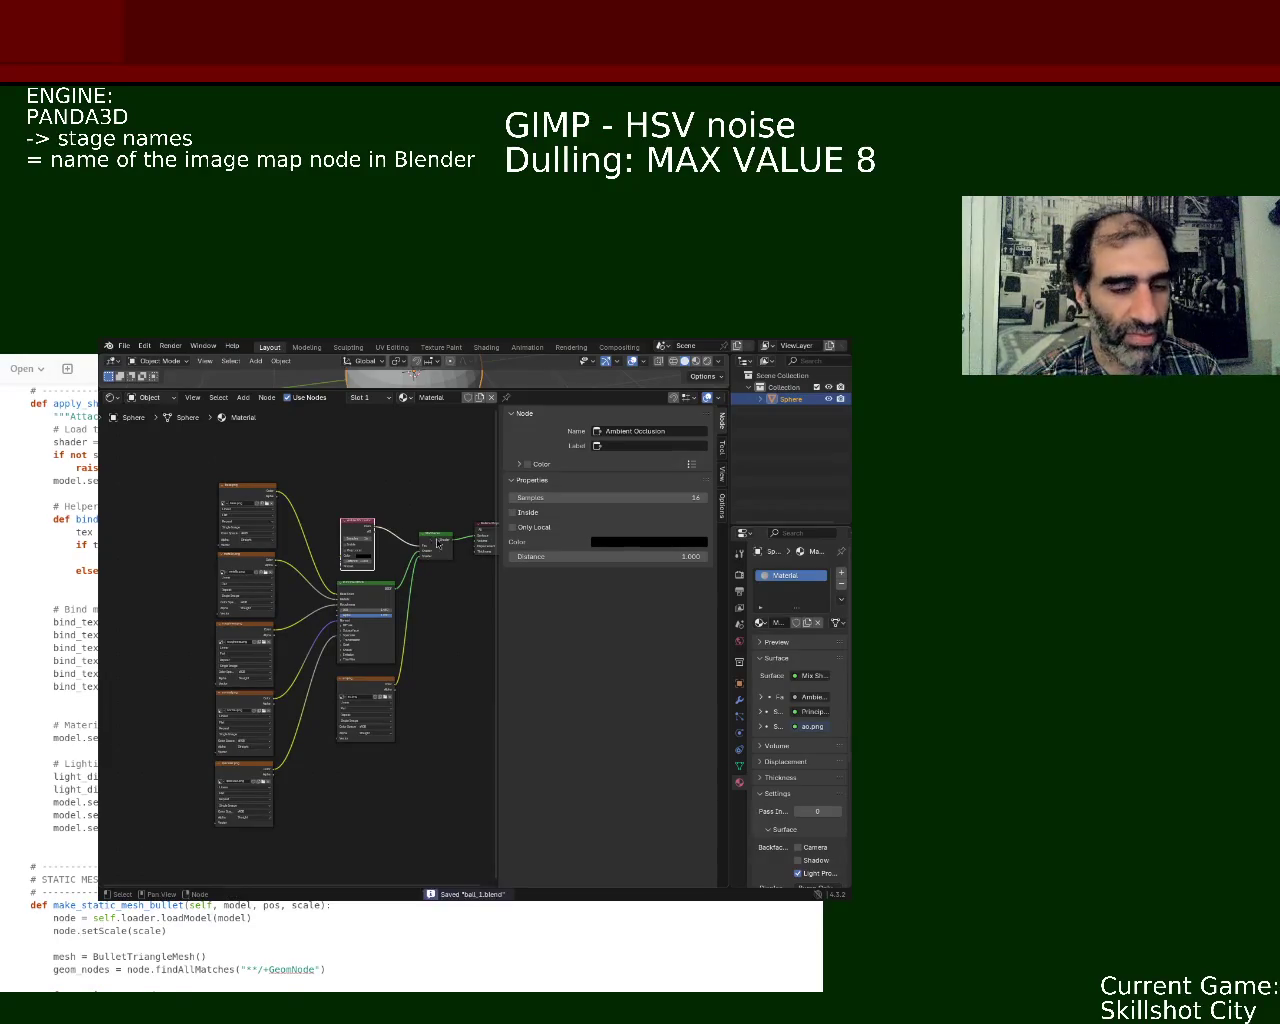
pyautogui.click(120, 346)
pyautogui.moveTo(145, 524)
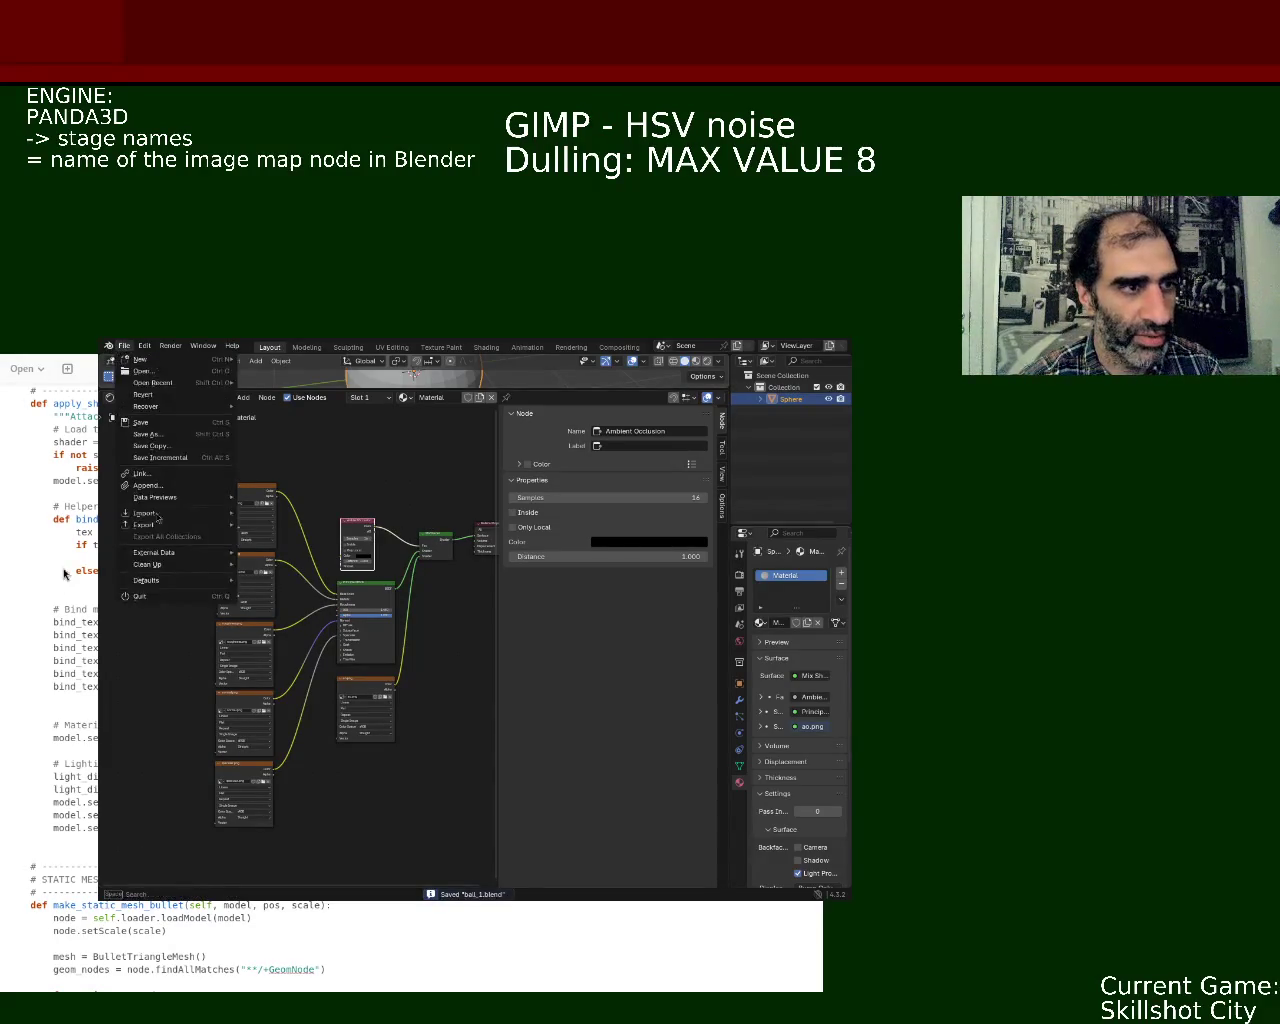
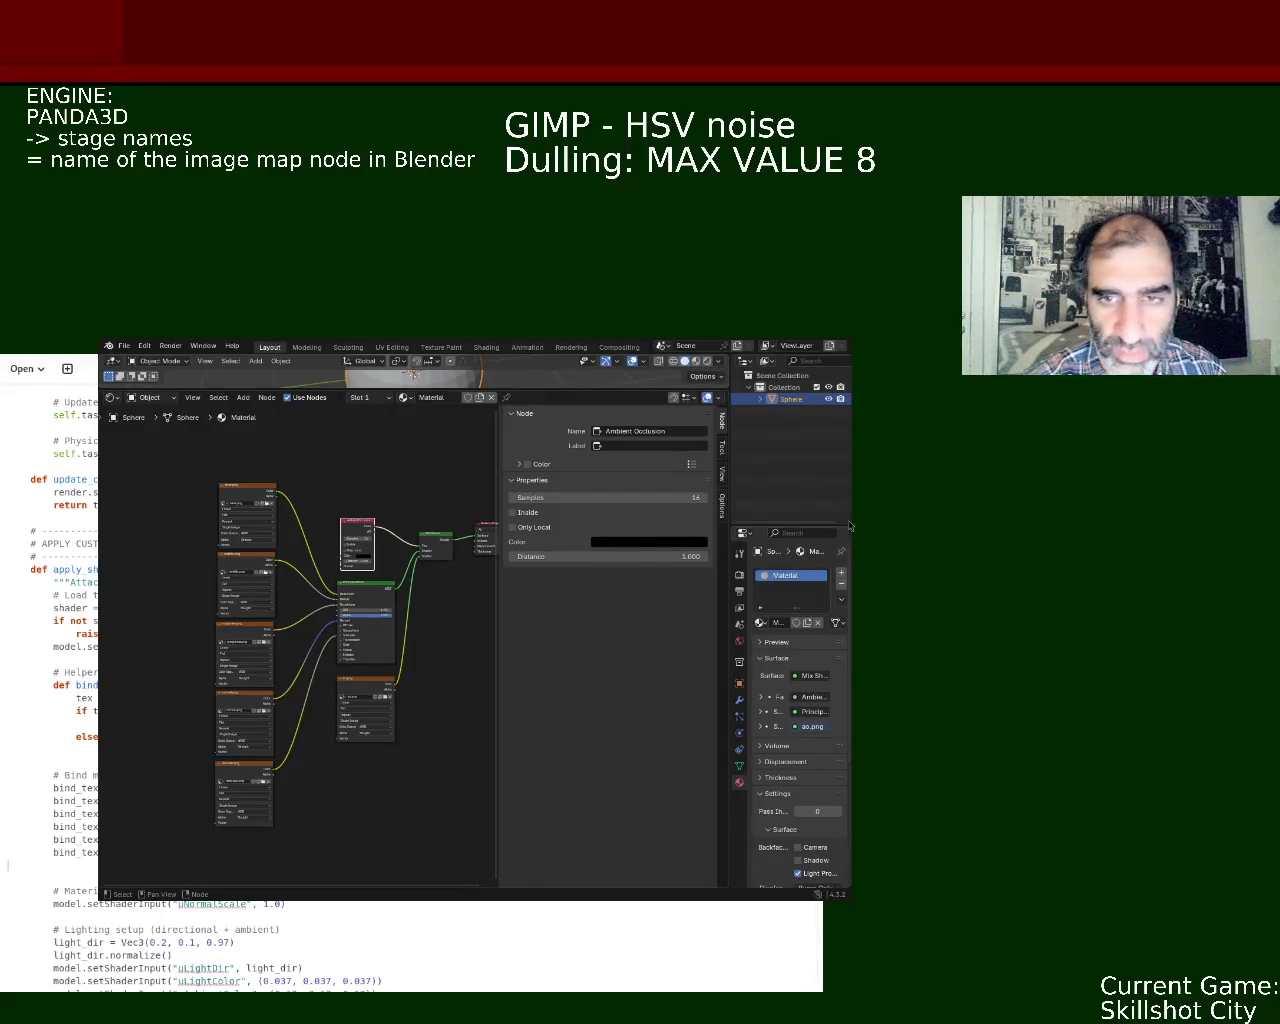
# Step: Look over the physics and apply_shader script code, then save the blend file
pyautogui.press('pagedown')
pyautogui.press('pageup')
pyautogui.press('pageup')
pyautogui.press('pageup')
pyautogui.press('pageup')
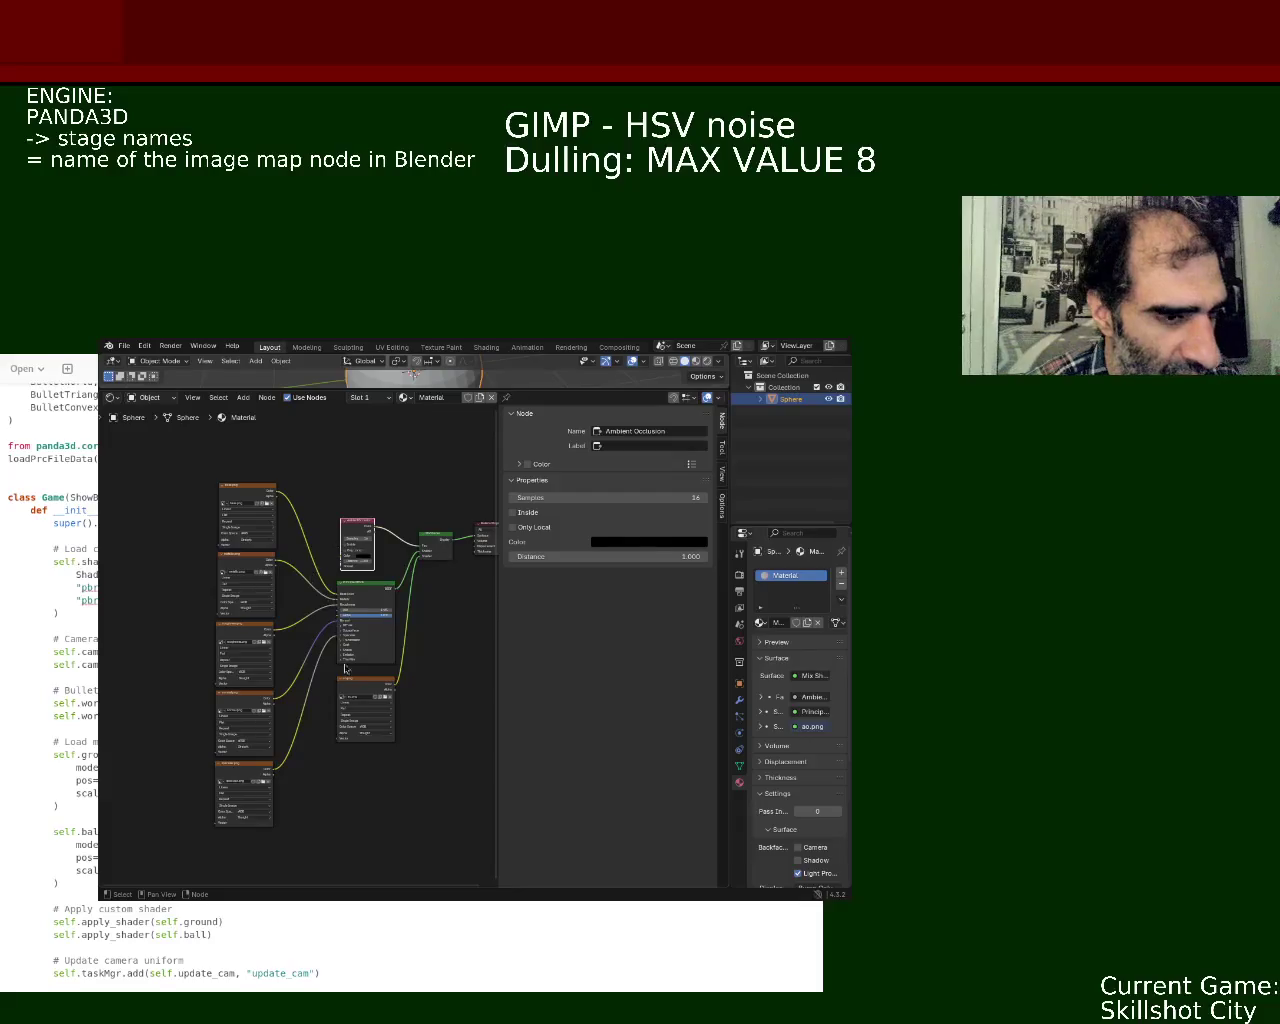
pyautogui.hotkey('ctrl', 's')
# Step: Recentre the node graph and bring up the File menu's export formats list
pyautogui.click(124, 345)
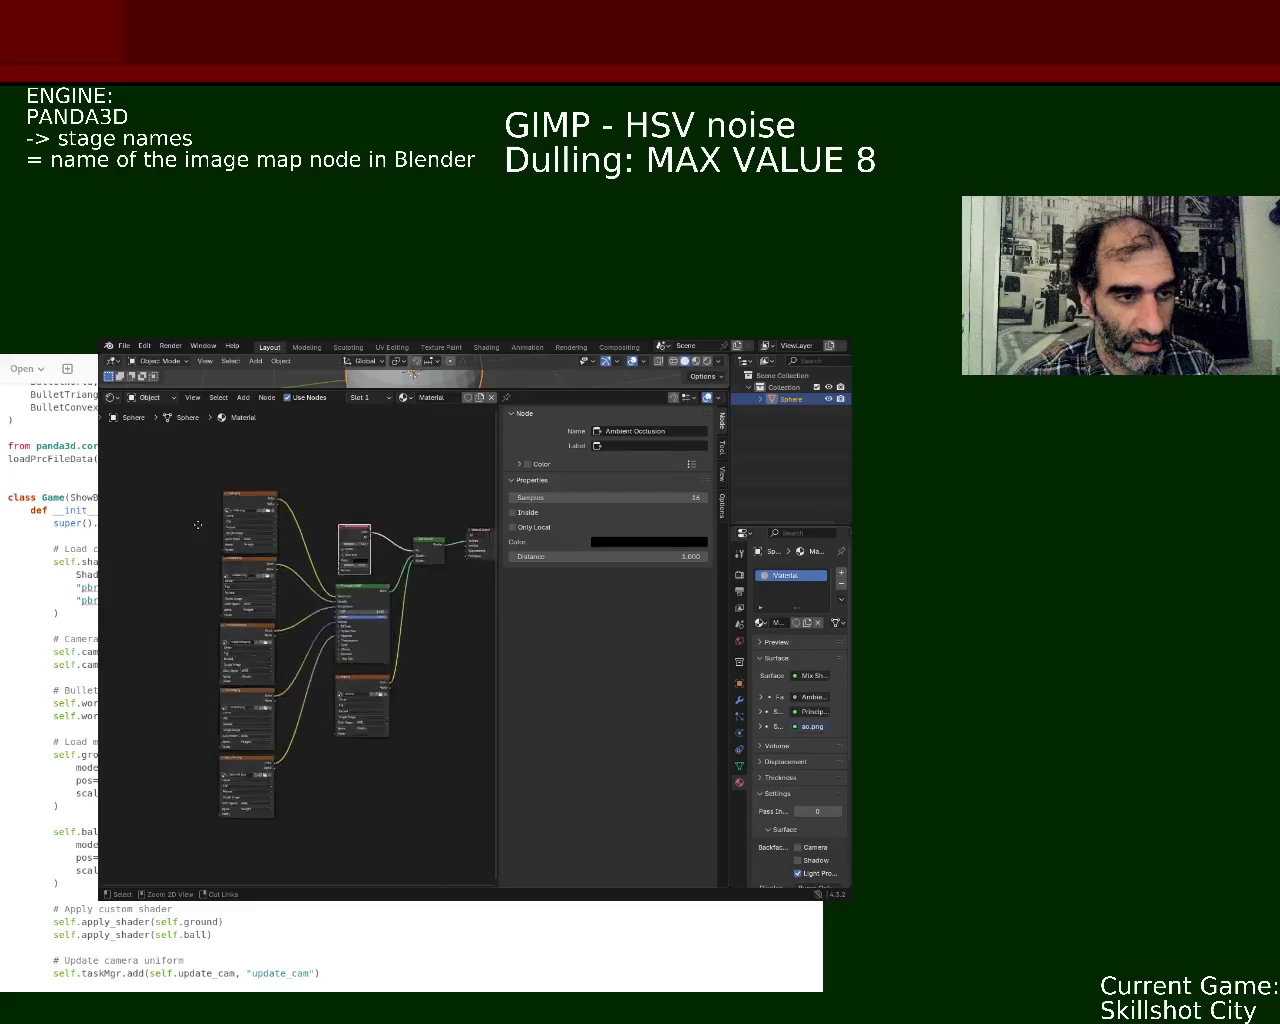
pyautogui.moveTo(239, 582)
pyautogui.mouseDown(button='middle')
pyautogui.moveTo(138, 587)
pyautogui.moveTo(190, 600)
pyautogui.mouseUp(button='middle')
pyautogui.scroll(-1, 190, 600)
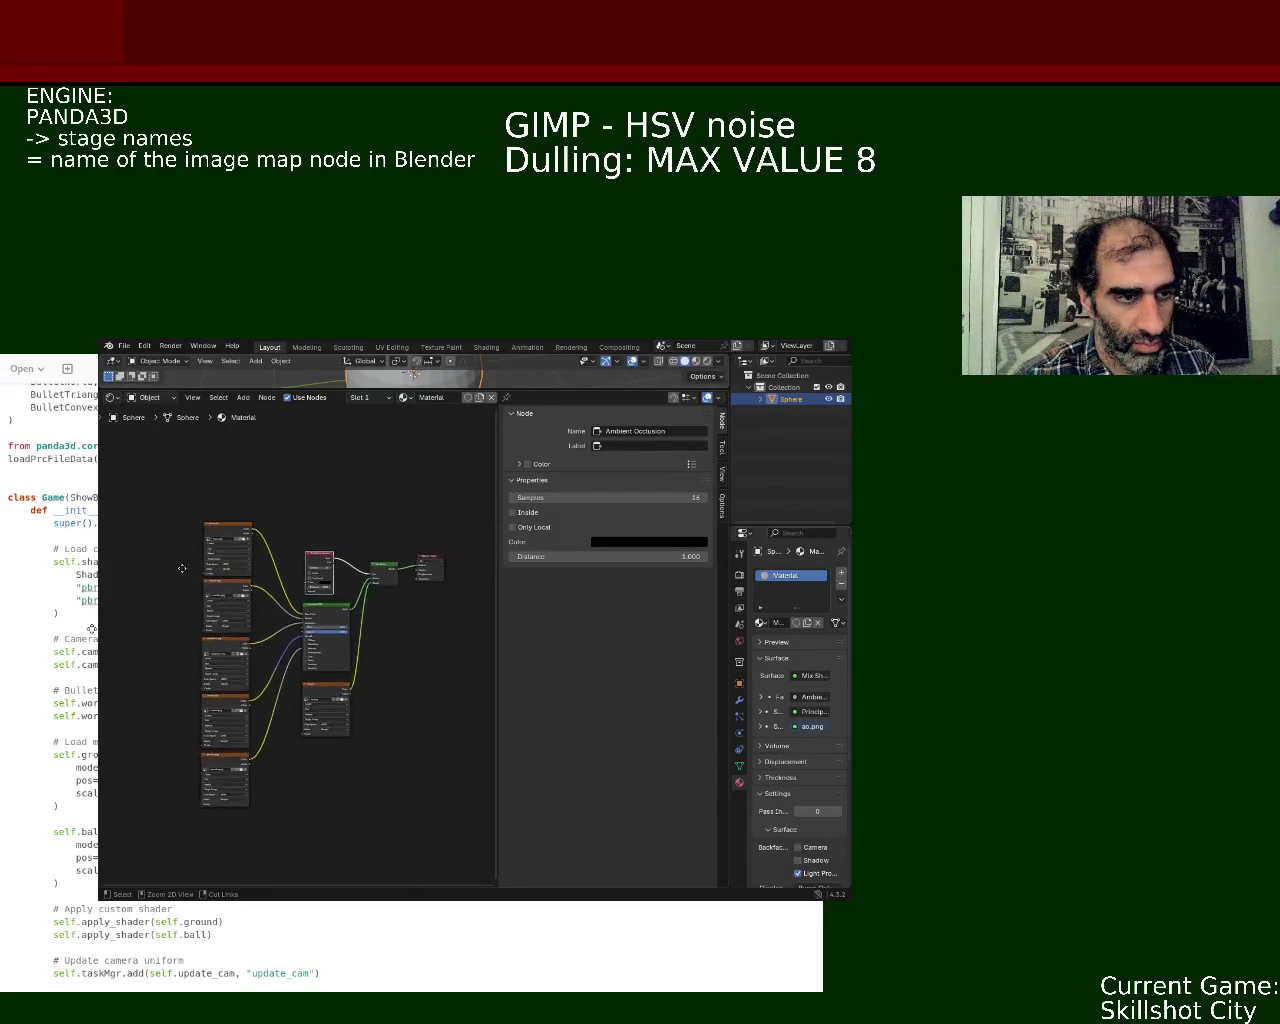
pyautogui.click(124, 346)
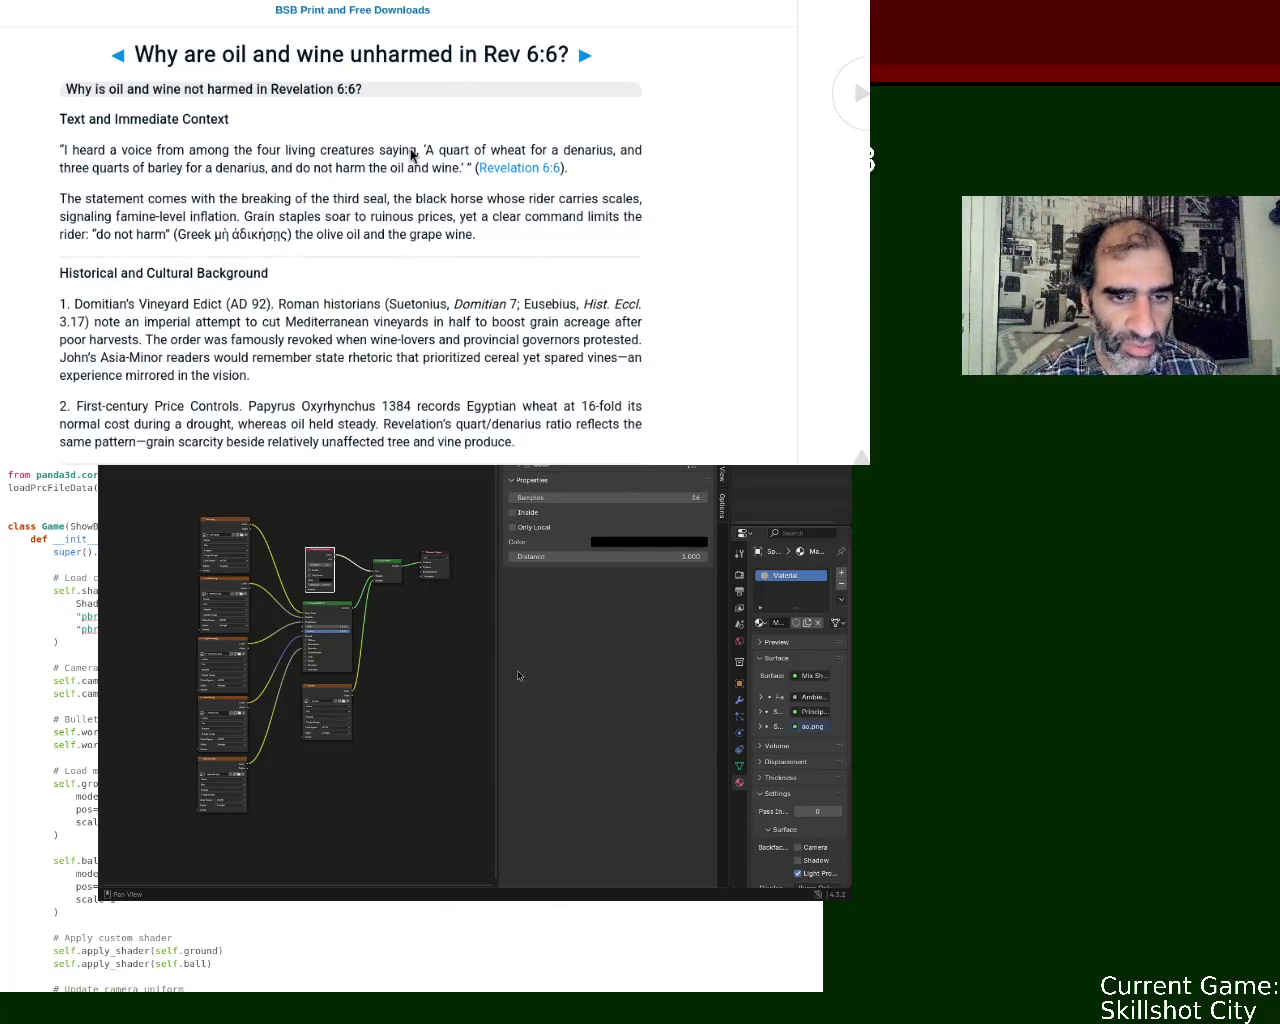
# Step: Select the article's question heading and the quoted verse about oil and wine
pyautogui.moveTo(78, 88); pyautogui.dragTo(387, 100)
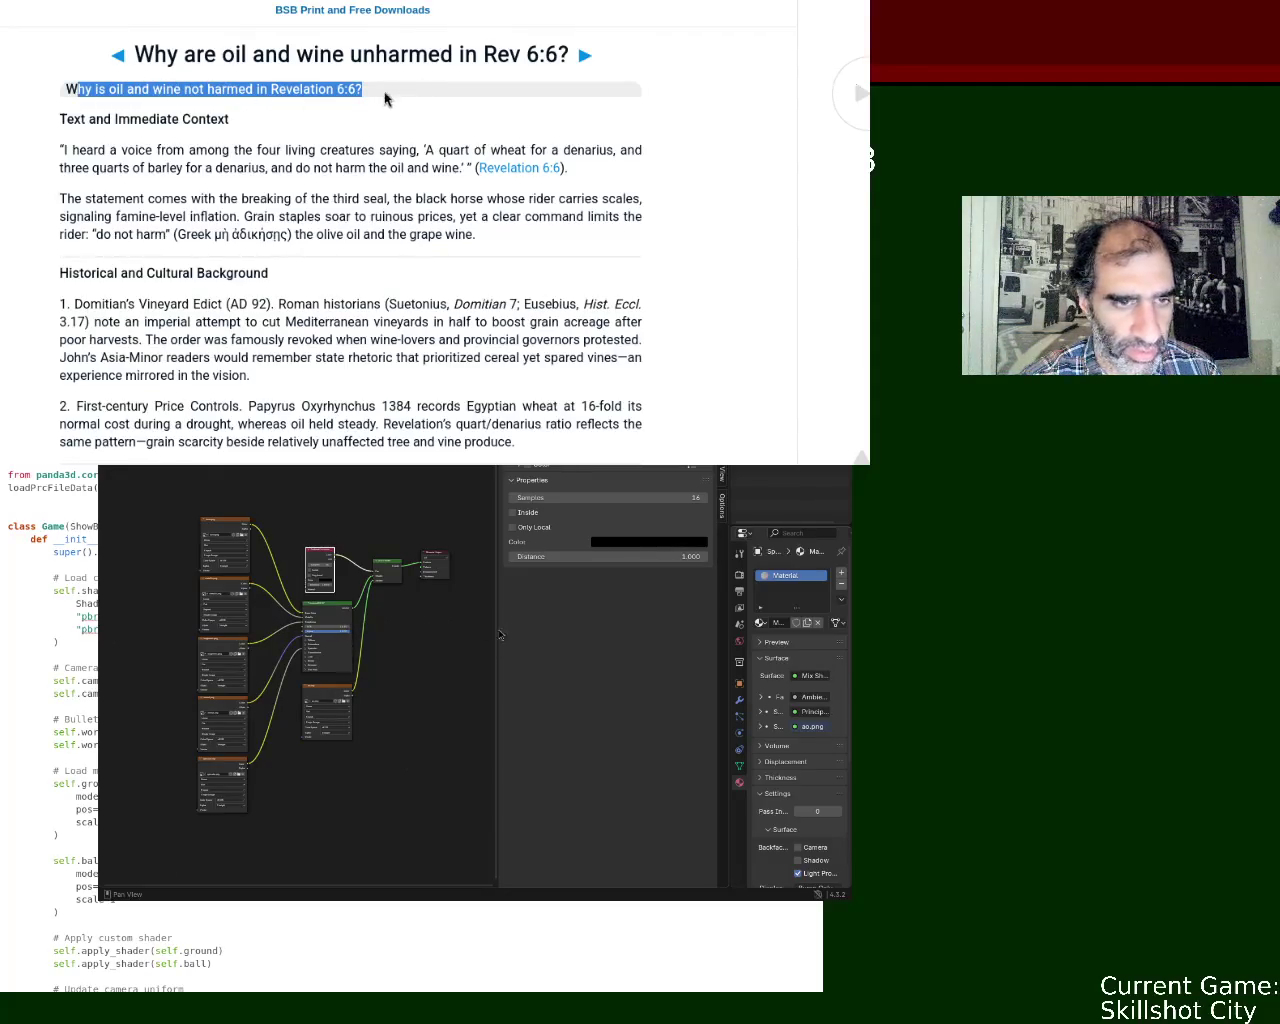
pyautogui.moveTo(78, 150)
pyautogui.mouseDown()
pyautogui.moveTo(651, 150)
pyautogui.moveTo(124, 183)
pyautogui.moveTo(220, 150)
pyautogui.moveTo(283, 150)
pyautogui.moveTo(297, 169)
pyautogui.moveTo(466, 169)
pyautogui.mouseUp()
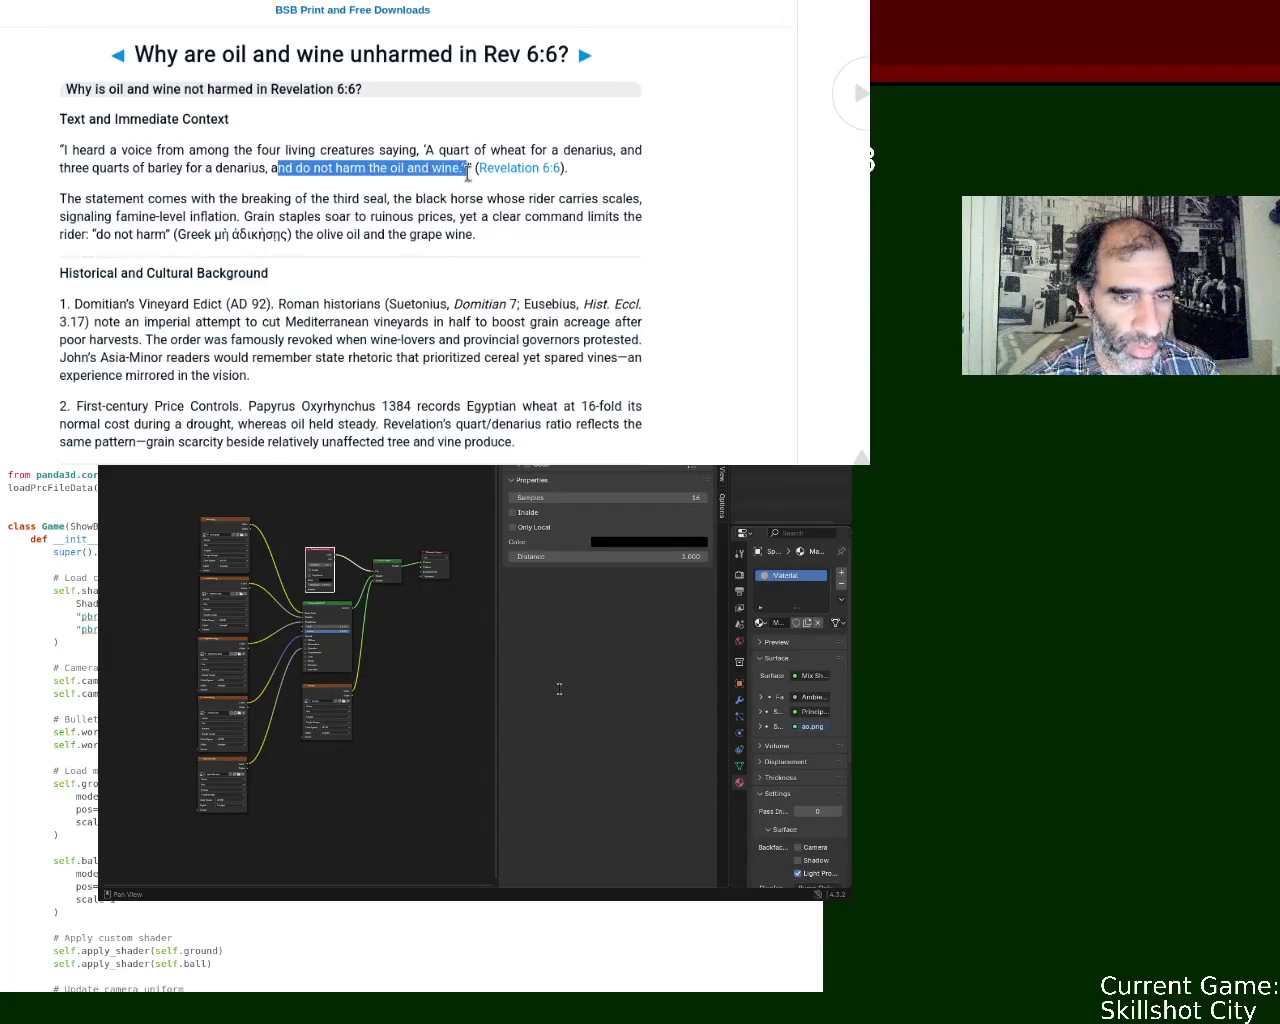
pyautogui.click(568, 526)
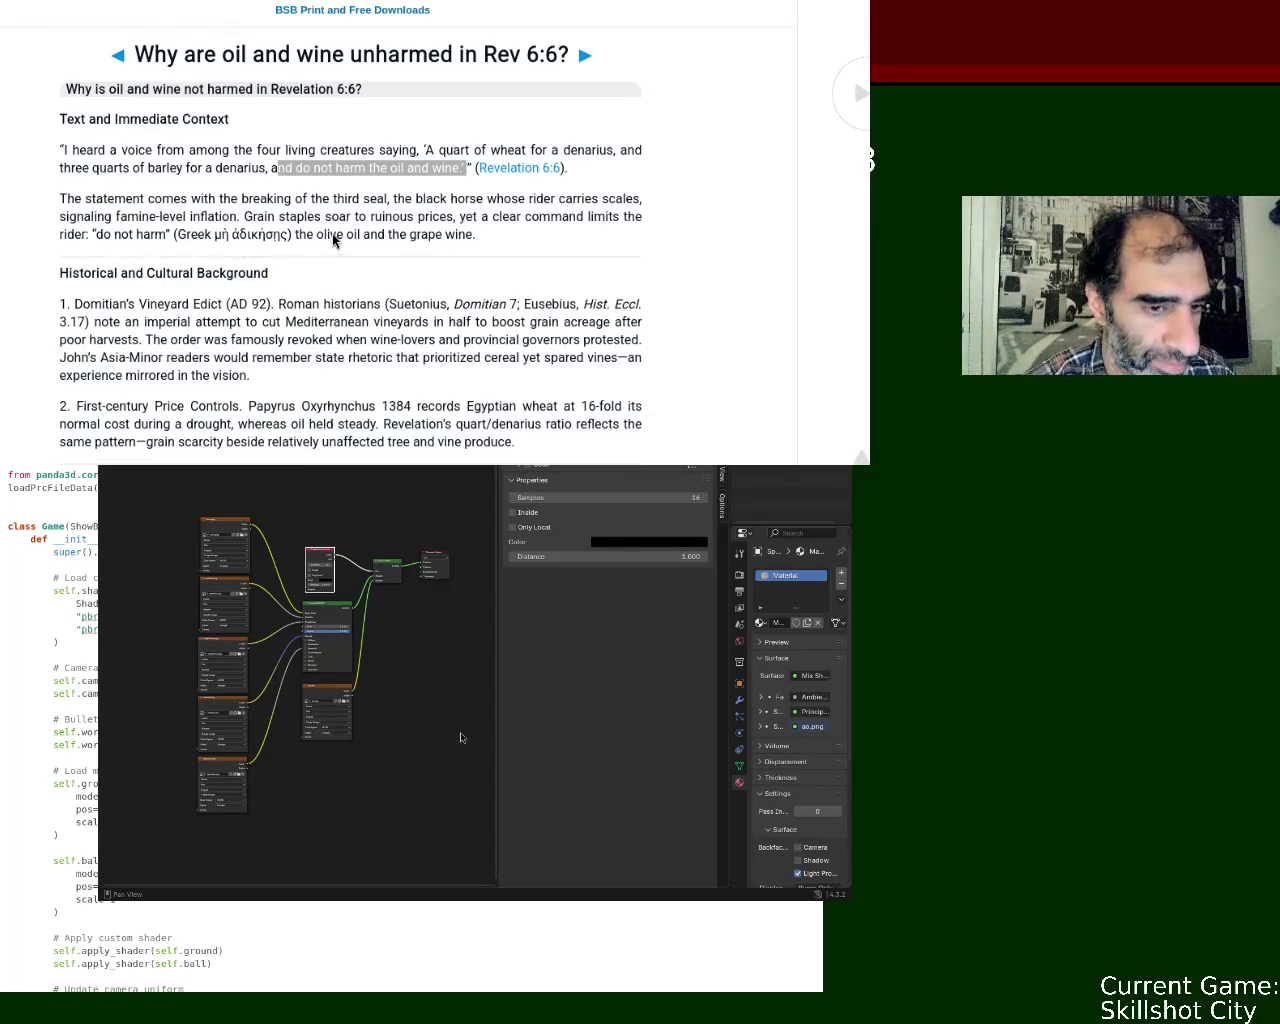
# Step: Open the Revelation 6:6 verse page and select its NIV verse text
pyautogui.click(337, 243)
pyautogui.click(520, 167)
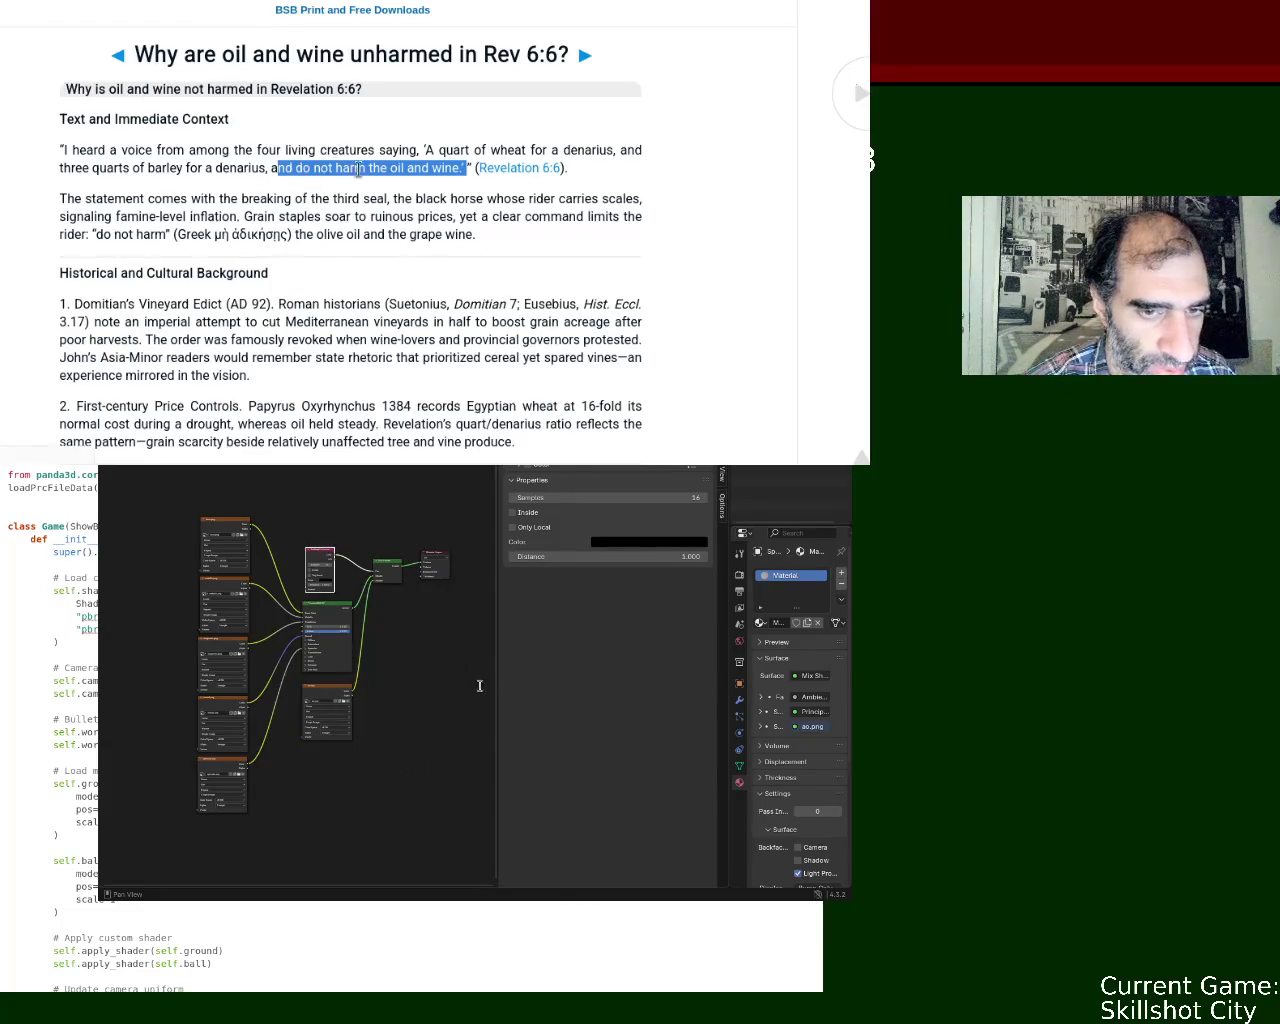
pyautogui.moveTo(97, 163); pyautogui.dragTo(375, 199)
pyautogui.click(243, 199)
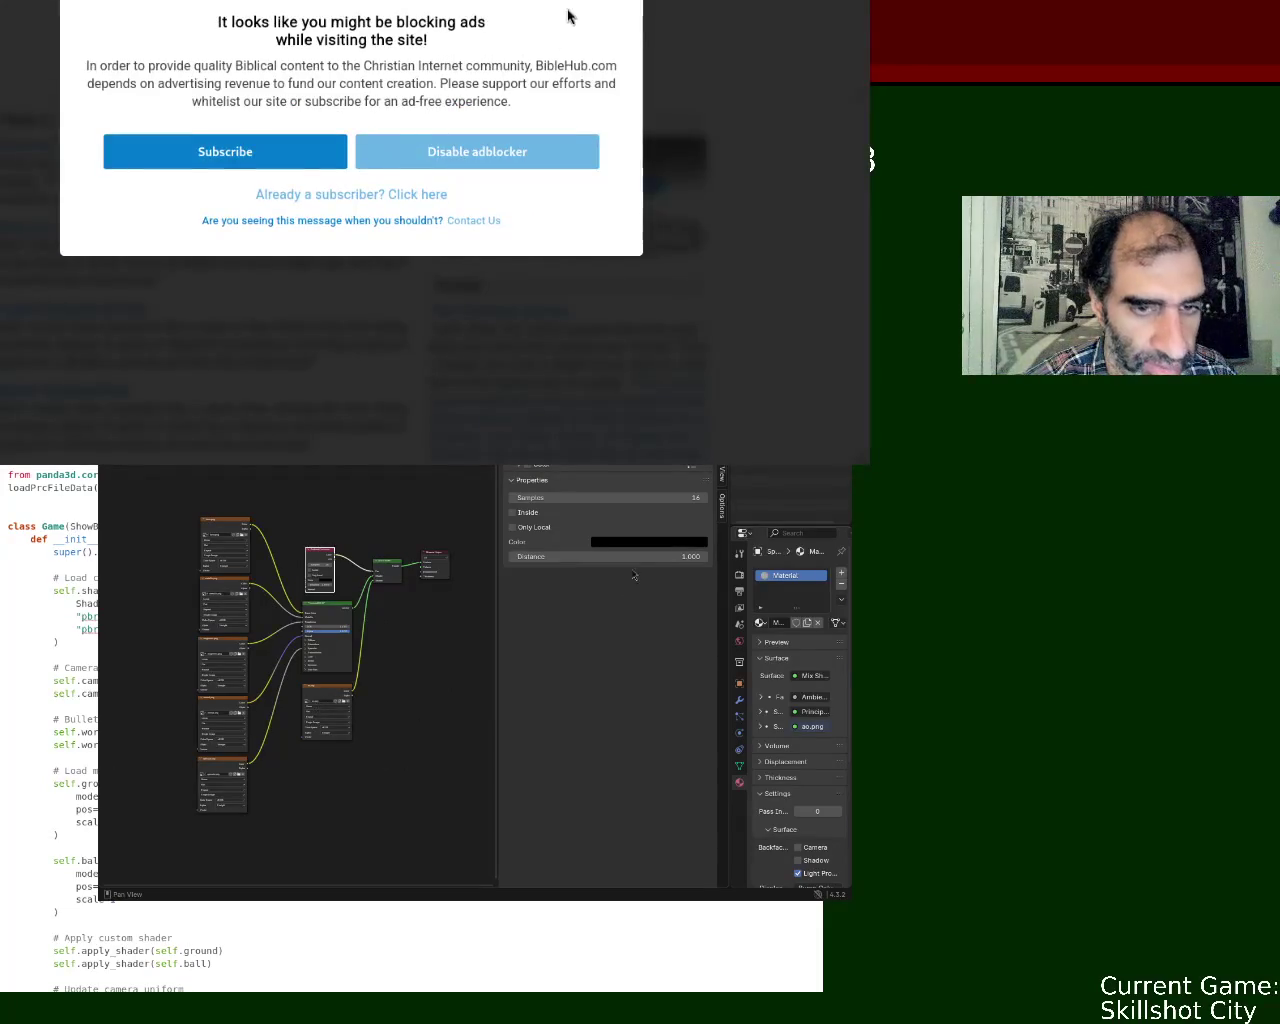
# Step: Select the NIV phrase about the oil and the wine on the verse page
pyautogui.moveTo(210, 199); pyautogui.dragTo(378, 205)
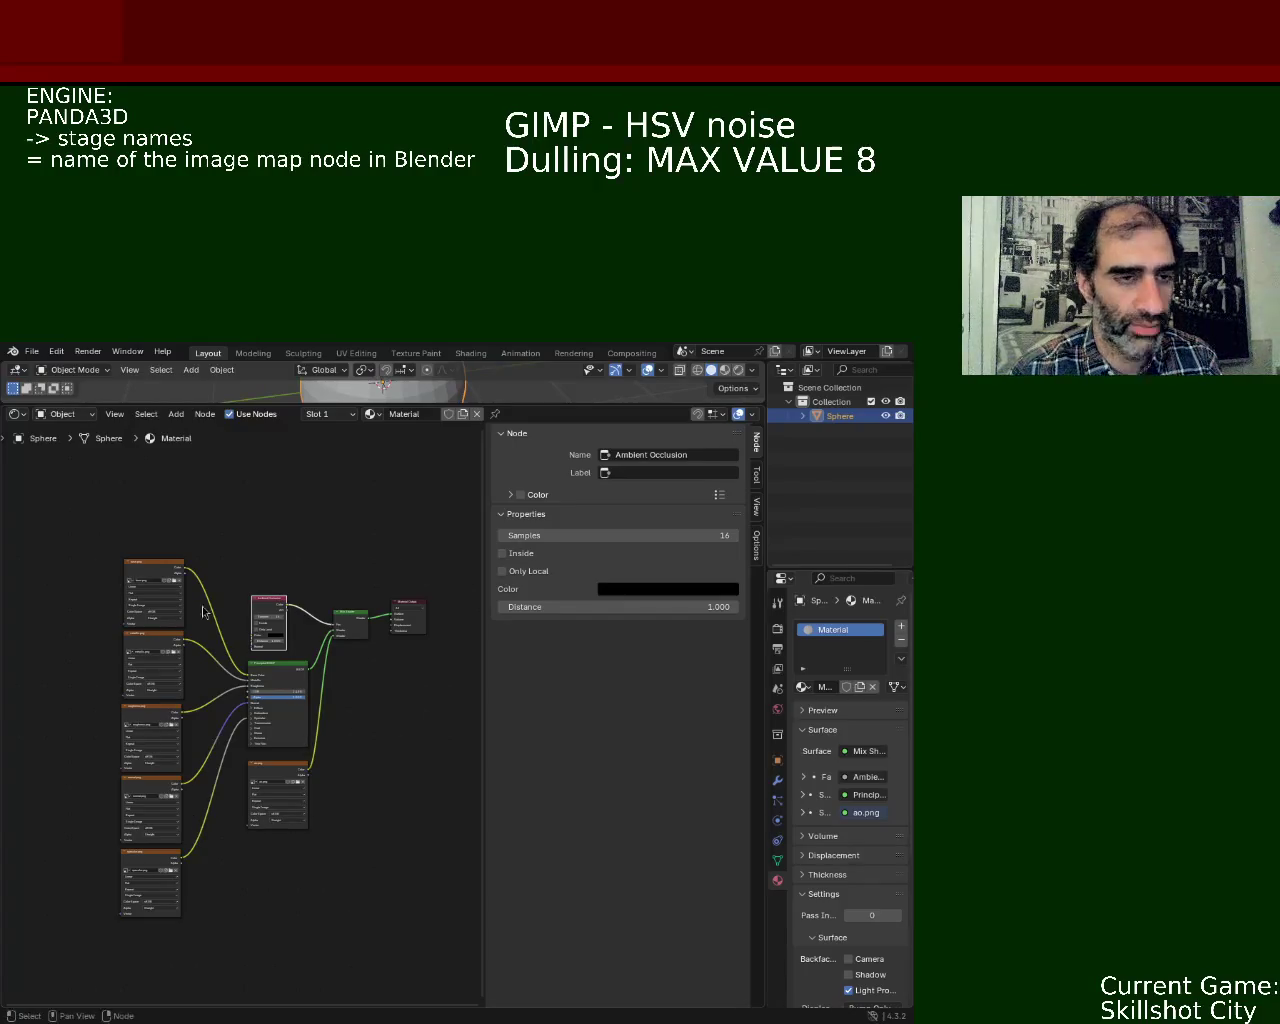
pyautogui.hotkey('ctrl', 's')
pyautogui.moveTo(323, 757)
pyautogui.keyDown('ctrl'); pyautogui.mouseDown(button='middle')
pyautogui.moveTo(297, 608)
pyautogui.moveTo(318, 505)
pyautogui.mouseUp(button='middle'); pyautogui.keyUp('ctrl')
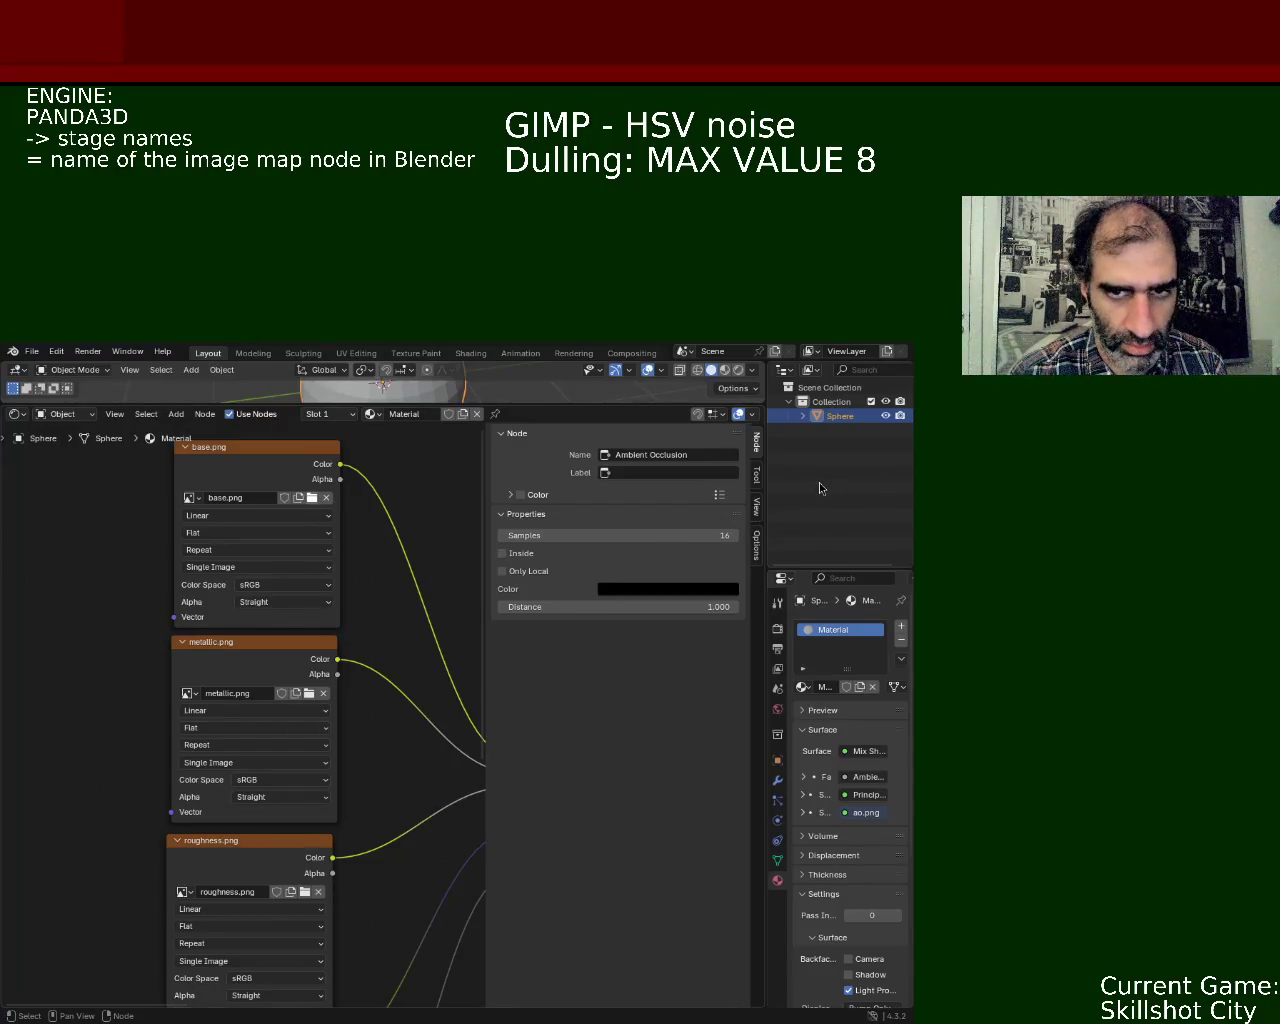
pyautogui.moveTo(441, 580); pyautogui.dragTo(437, 585, button='middle')
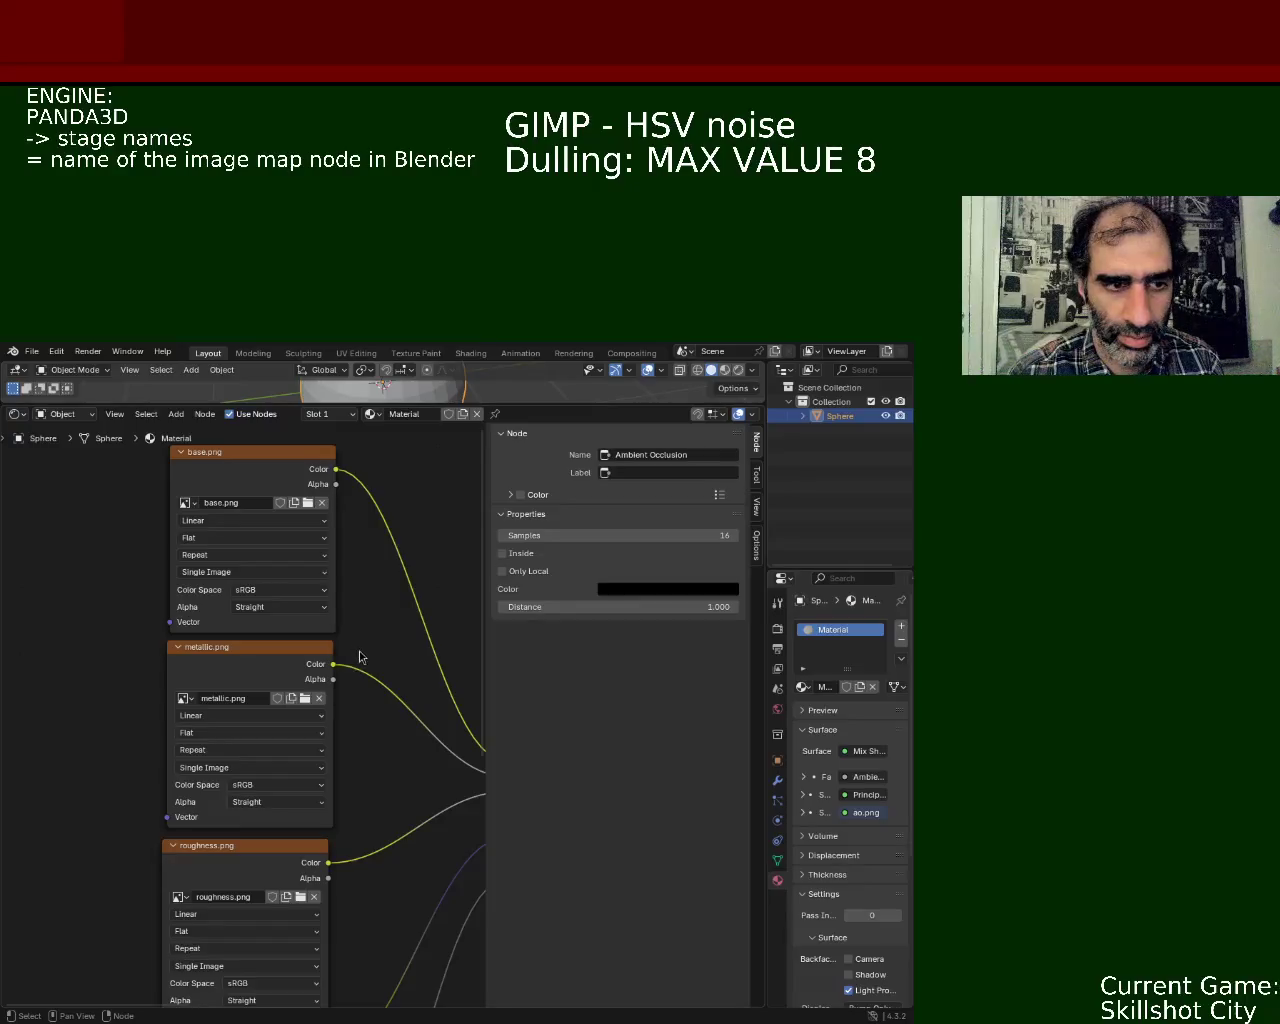
pyautogui.moveTo(424, 886); pyautogui.dragTo(437, 647, button='middle')
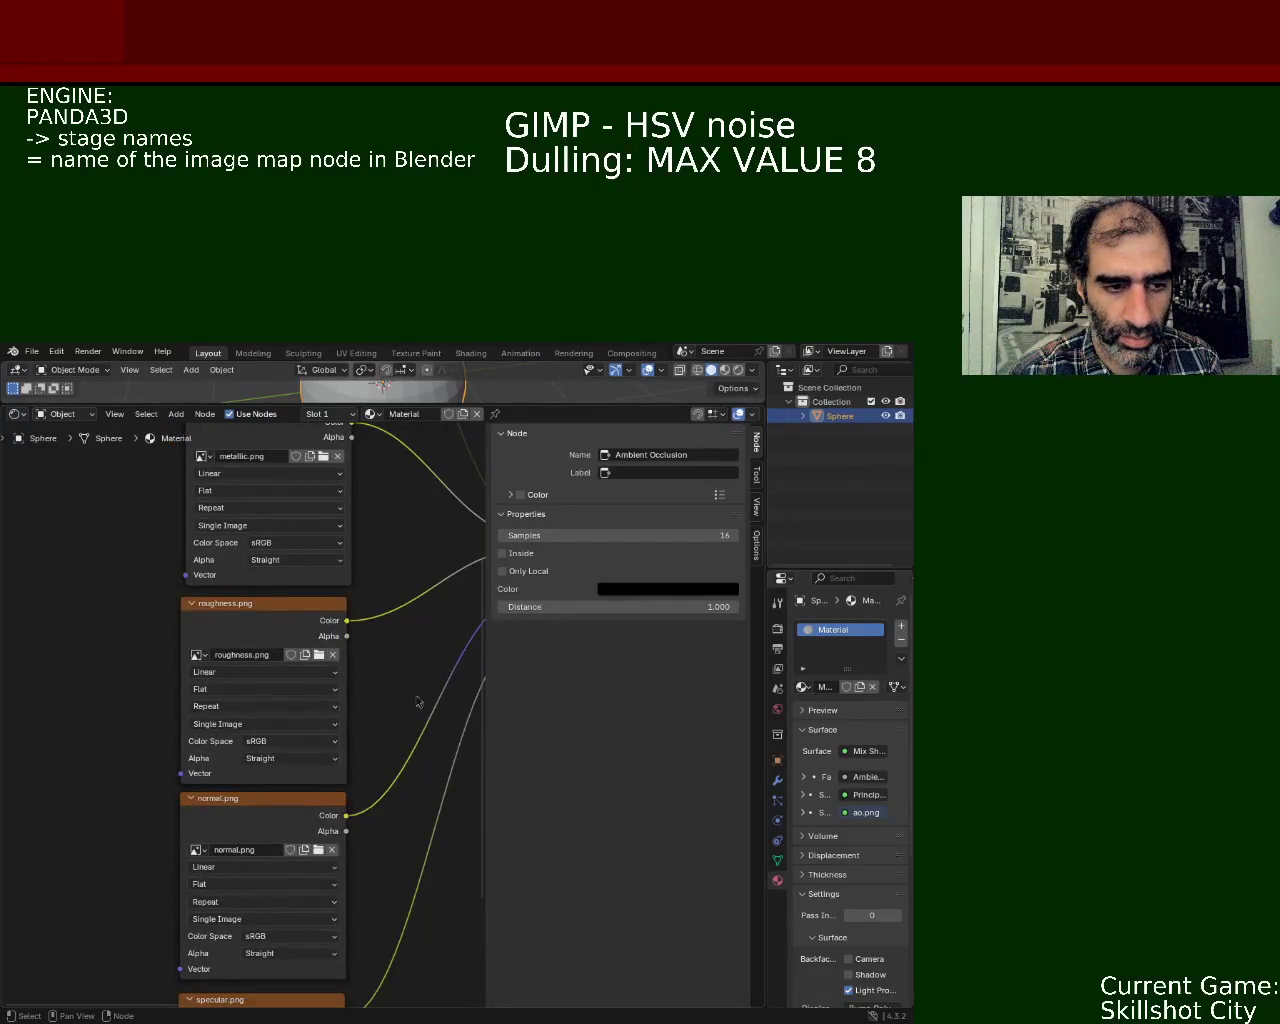
# Step: Rename the normal.png and roughness.png texture nodes to normal and roughness
pyautogui.click(317, 838)
pyautogui.click(681, 454)
pyautogui.click(694, 454)
pyautogui.press('Return')
pyautogui.click(325, 665)
pyautogui.click(690, 455)
pyautogui.click(701, 454)
pyautogui.write('roughness_ma')
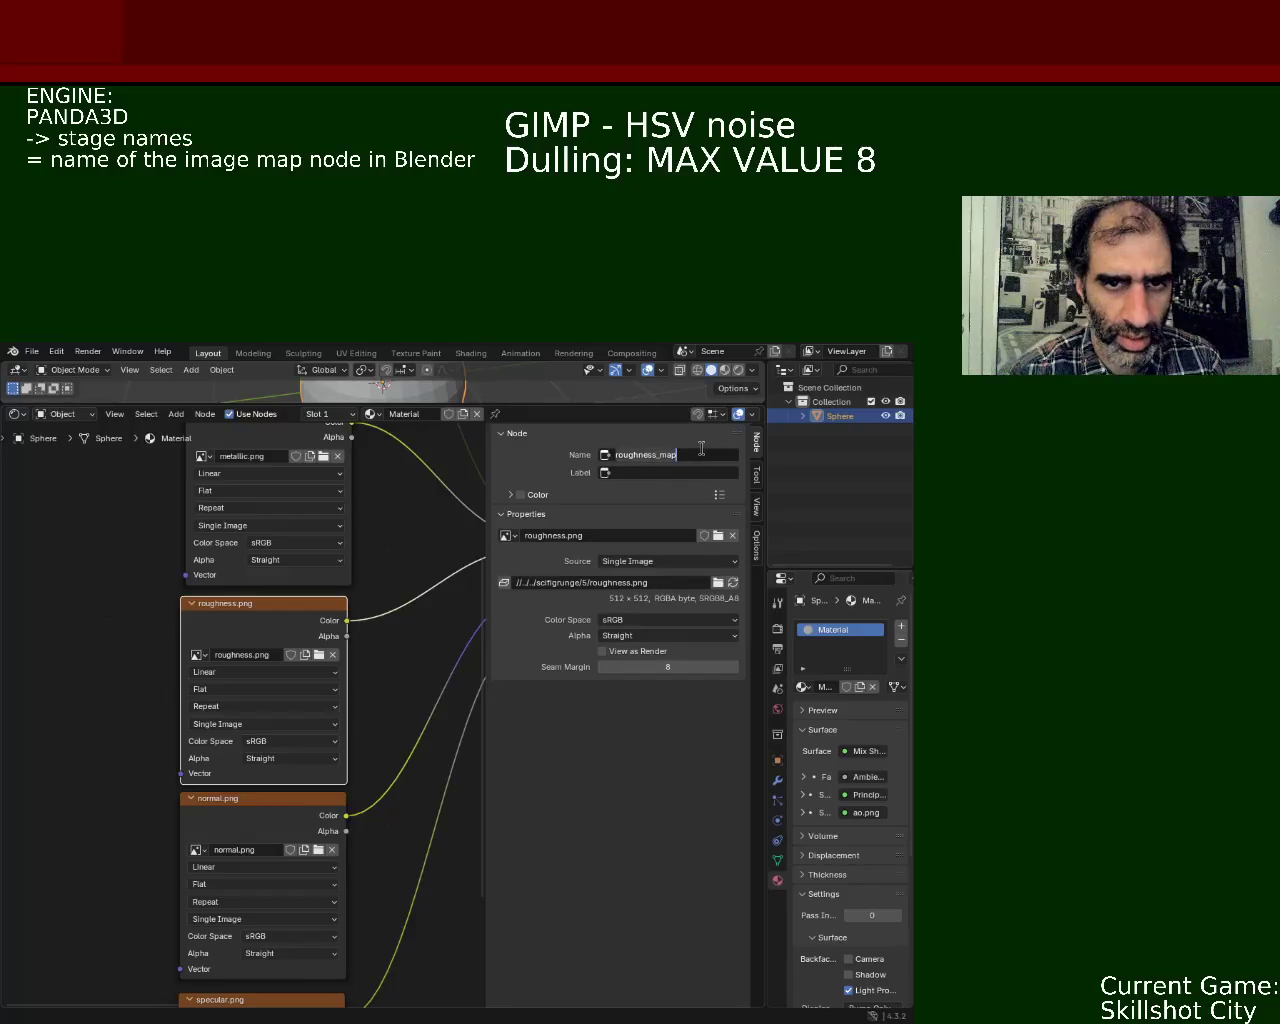
pyautogui.press('BackSpace')
pyautogui.press('BackSpace')
pyautogui.press('BackSpace')
pyautogui.press('Return')
# Step: Rename the metallic.png texture node to metallic, dropping the _map suffix
pyautogui.moveTo(397, 547); pyautogui.dragTo(352, 721, button='middle')
pyautogui.click(270, 616)
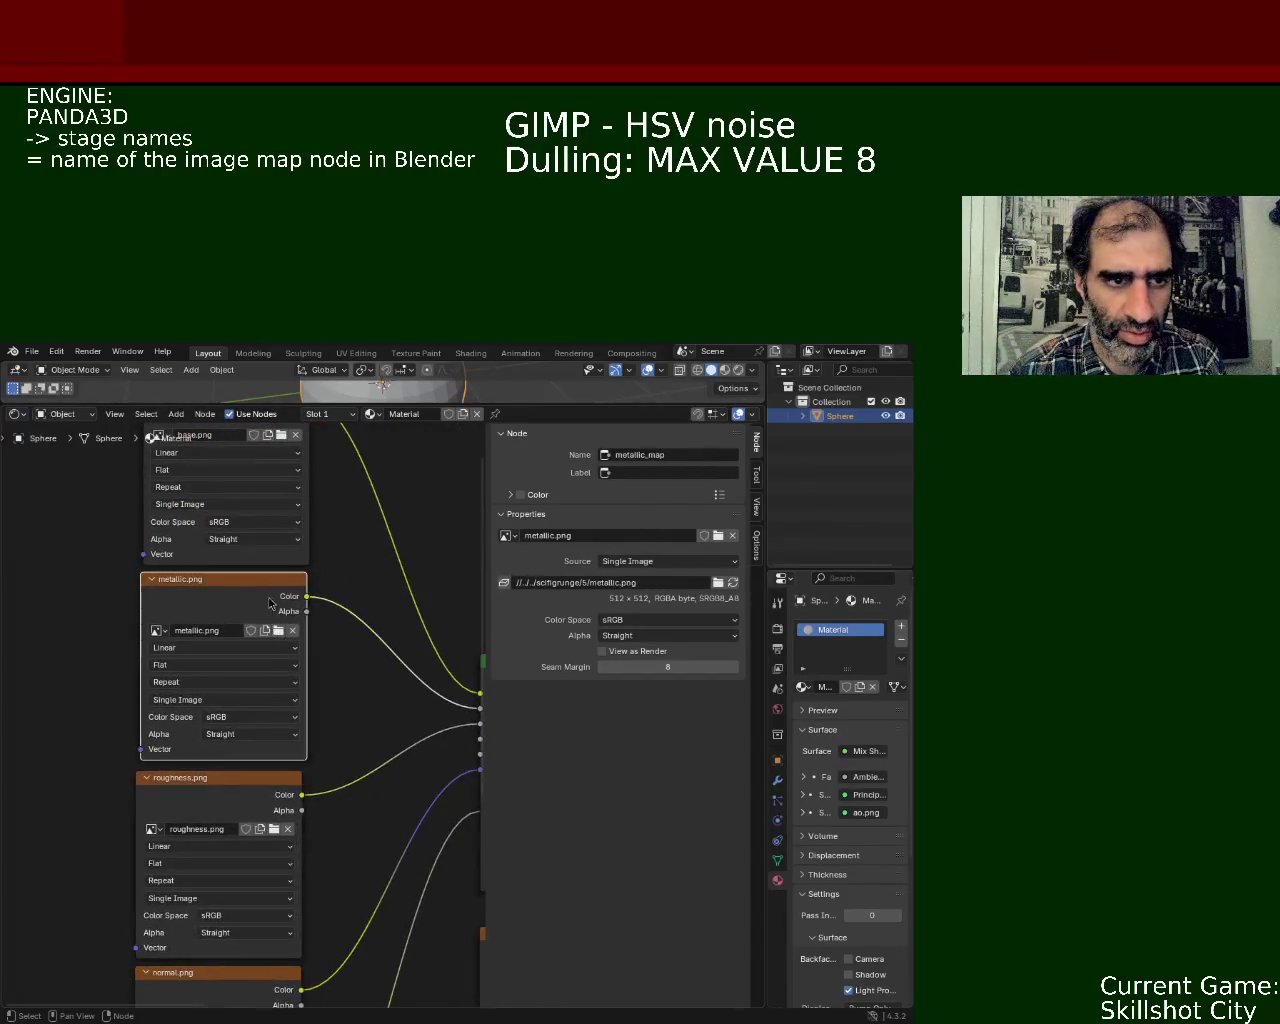
pyautogui.click(699, 456)
pyautogui.click(699, 456)
pyautogui.press('BackSpace')
pyautogui.press('BackSpace')
pyautogui.press('BackSpace')
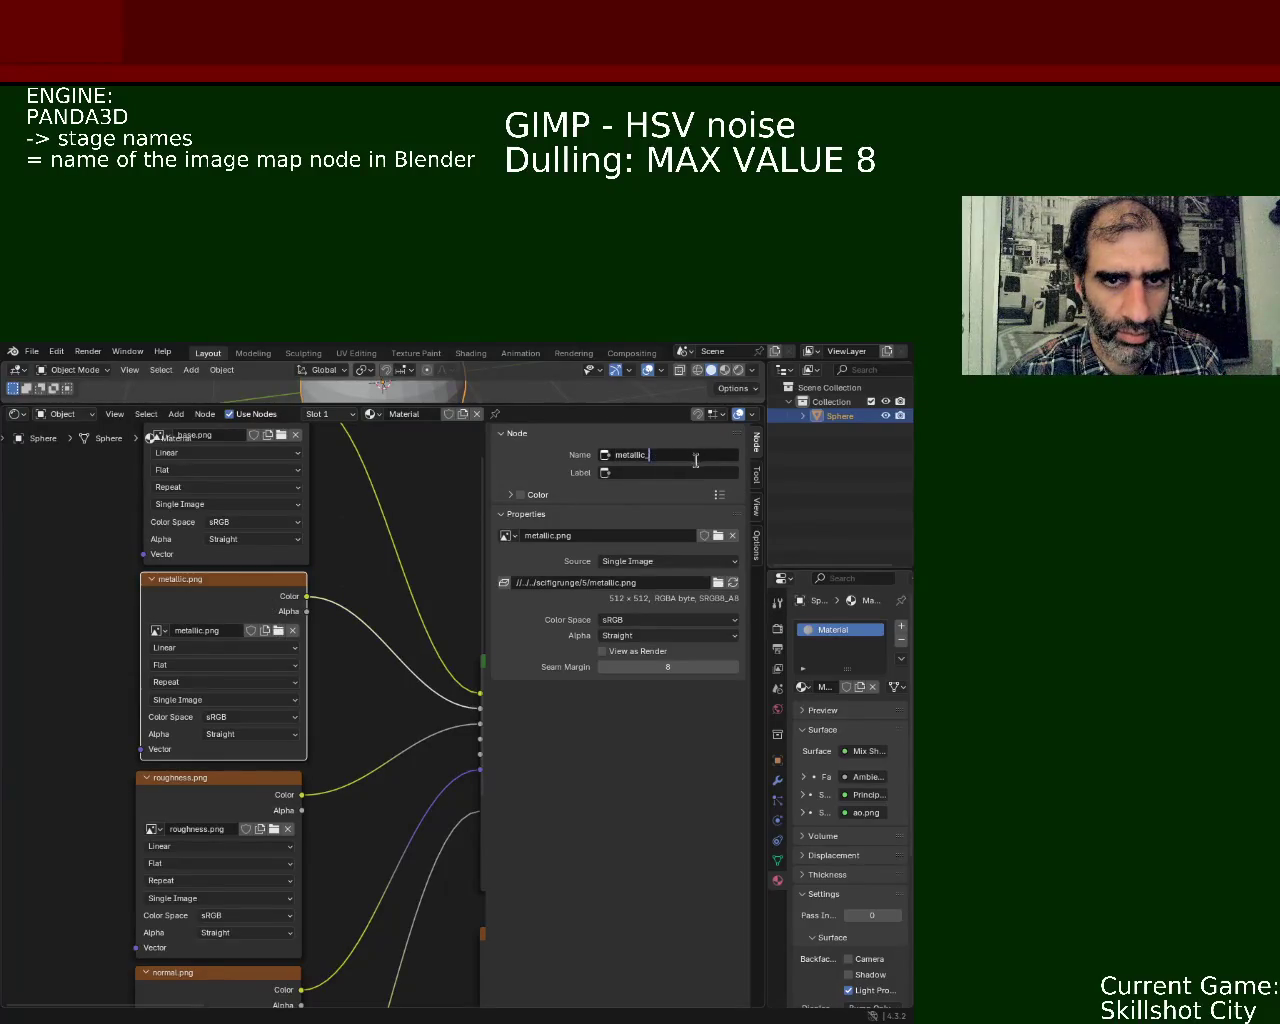
pyautogui.press('Return')
# Step: Check the names of the base.png and normal.png texture nodes
pyautogui.moveTo(354, 563)
pyautogui.mouseDown(button='middle')
pyautogui.moveTo(359, 766)
pyautogui.moveTo(395, 605)
pyautogui.mouseUp(button='middle')
pyautogui.click(284, 626)
pyautogui.moveTo(327, 971); pyautogui.dragTo(330, 668, button='middle')
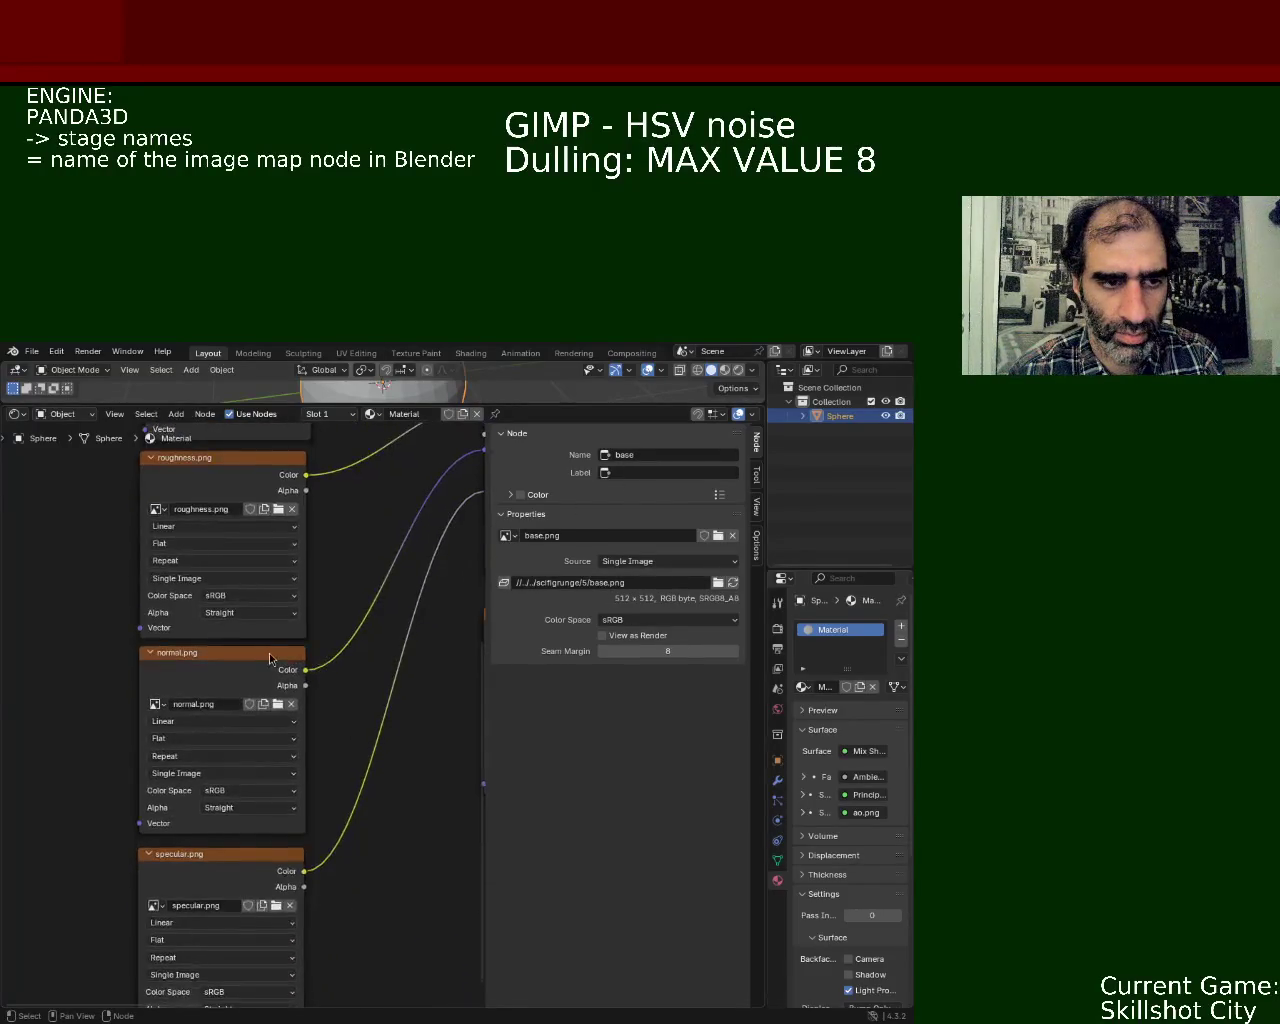
pyautogui.click(272, 664)
# Step: Rename the specular.png texture node to specular
pyautogui.moveTo(415, 875); pyautogui.dragTo(381, 720, button='middle')
pyautogui.click(256, 692)
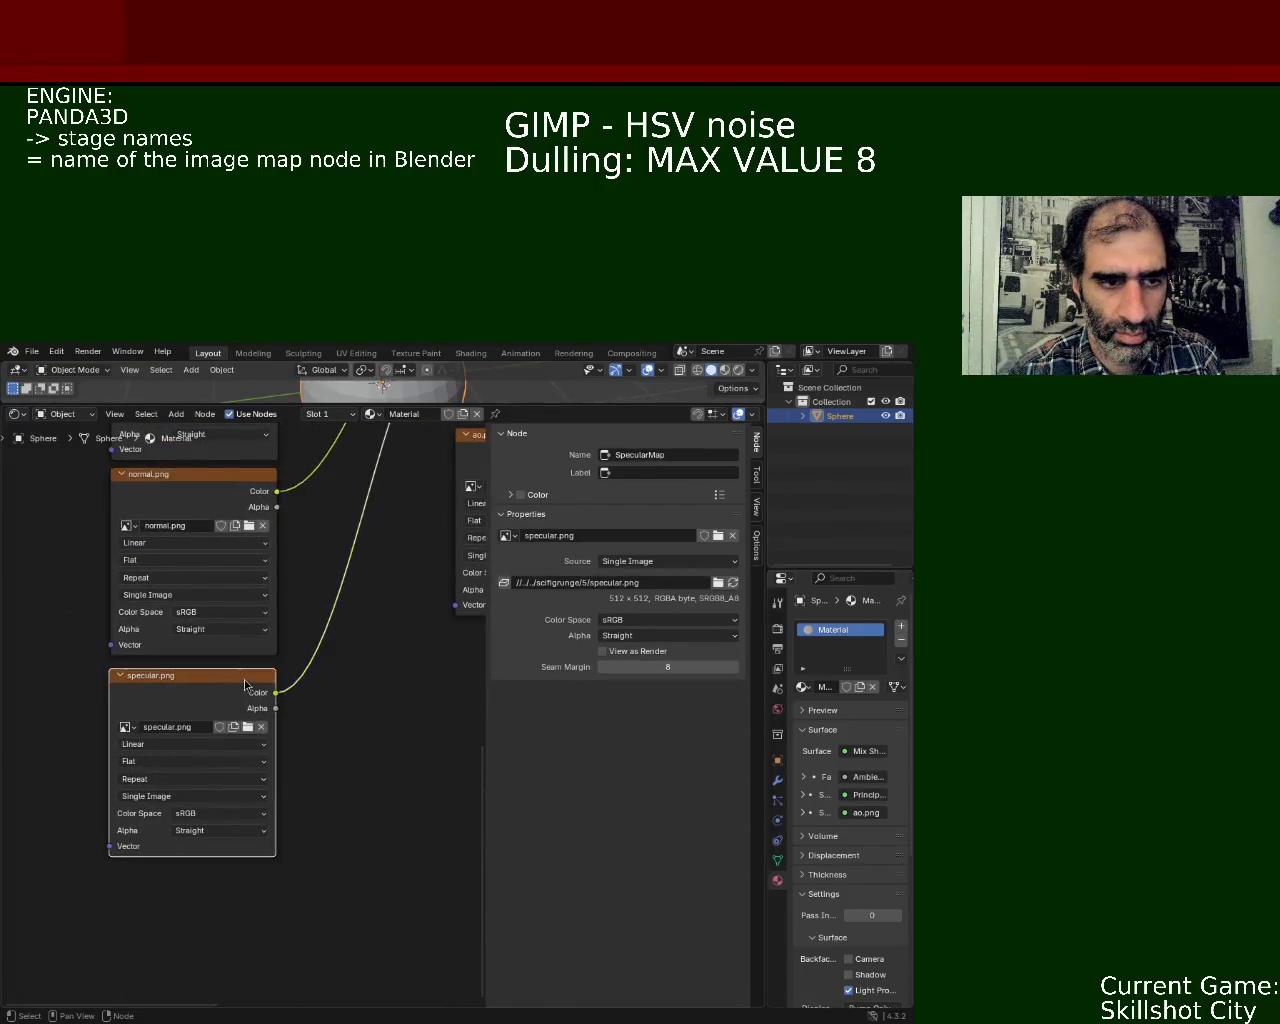
pyautogui.click(700, 458)
pyautogui.write('SpecularMap')
pyautogui.press('Return')
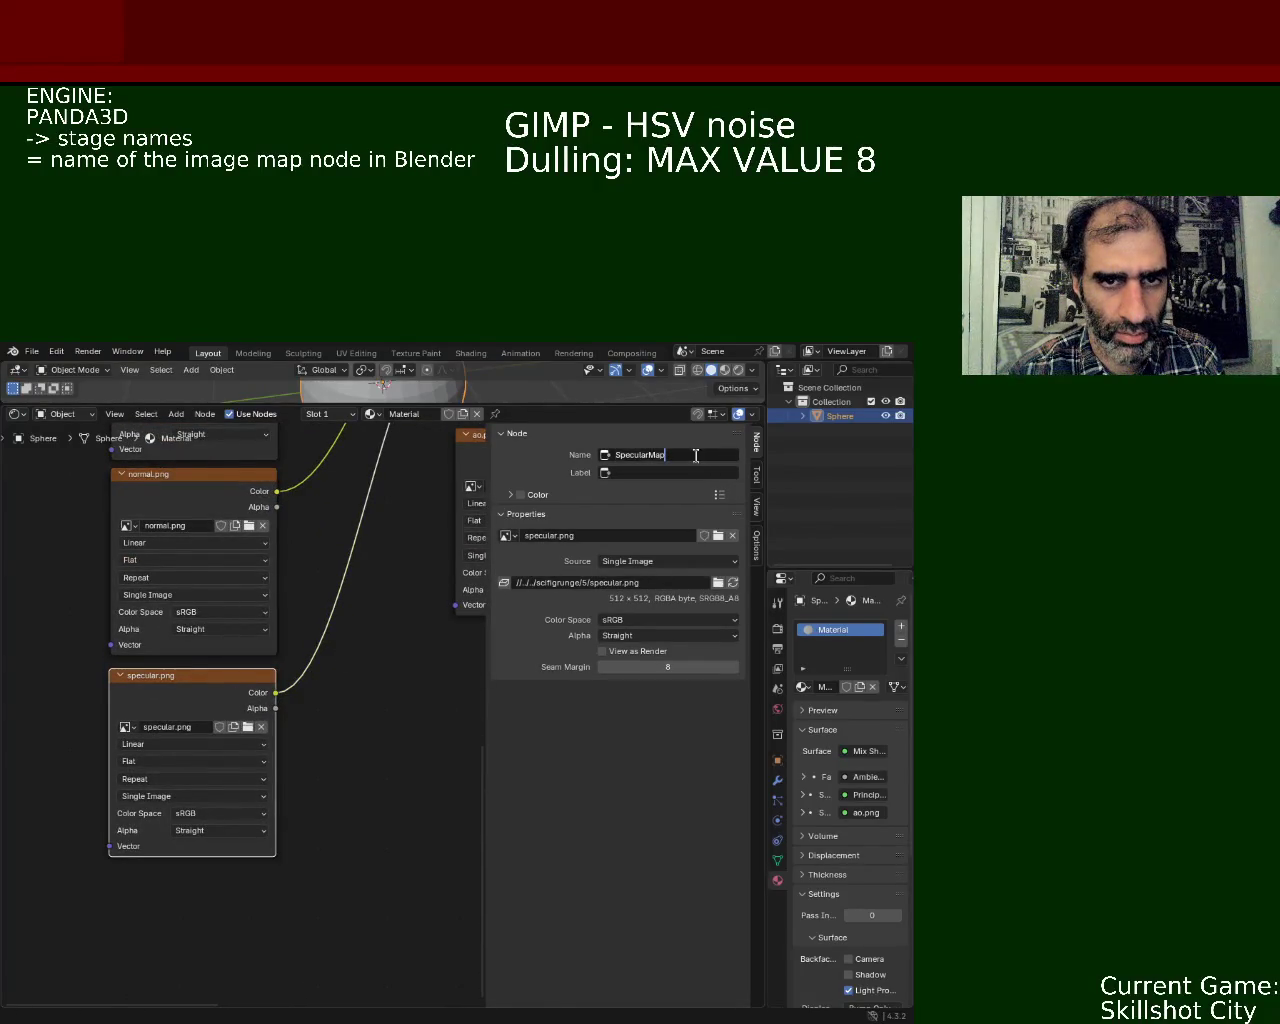
pyautogui.write('specular')
pyautogui.press('Return')
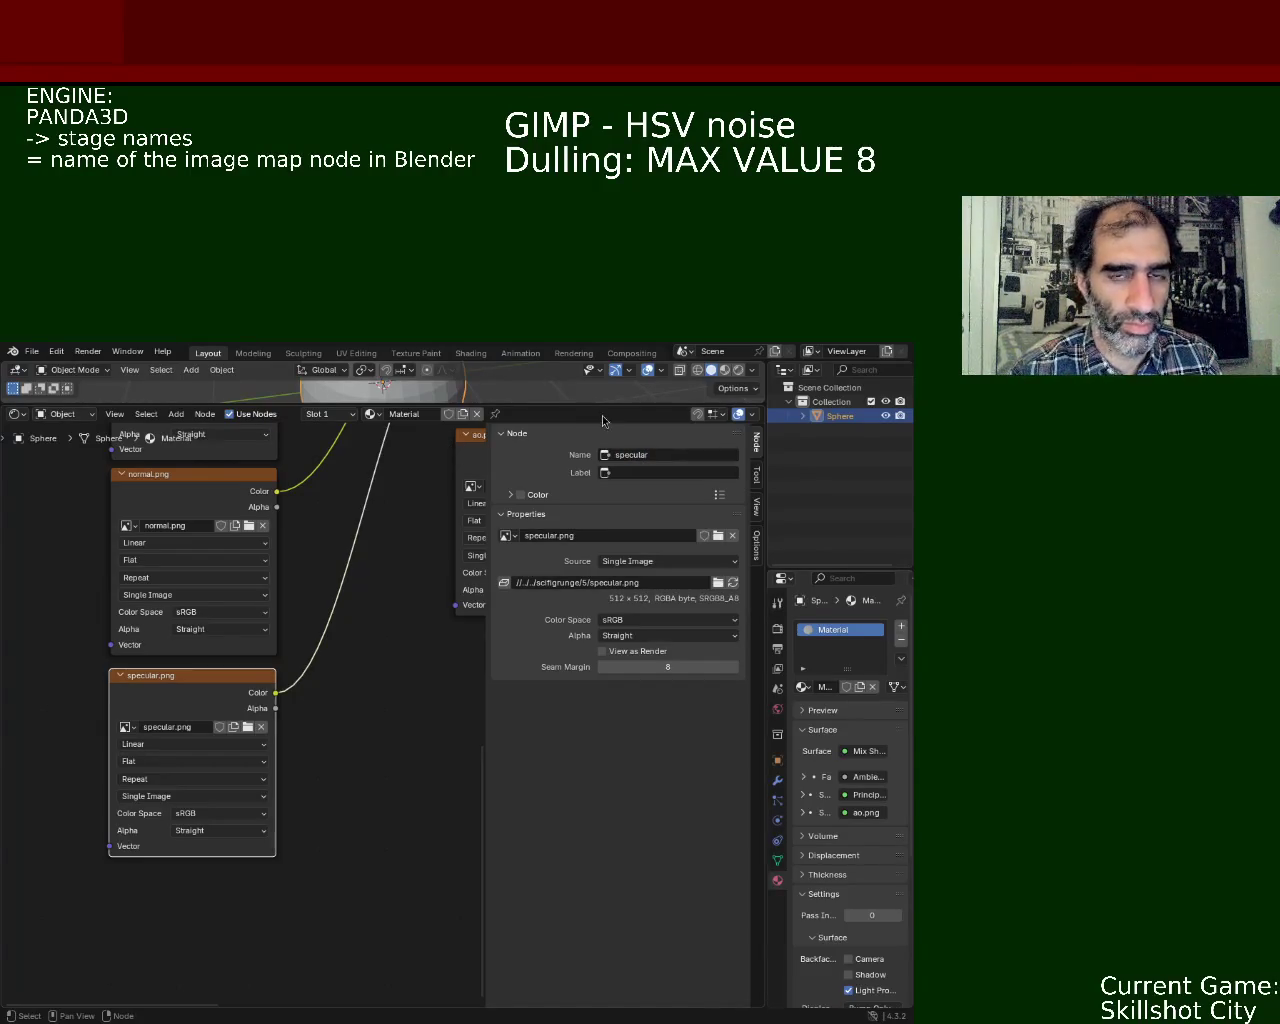
# Step: Shorten the ao.png texture node's name to ao
pyautogui.click(470, 460)
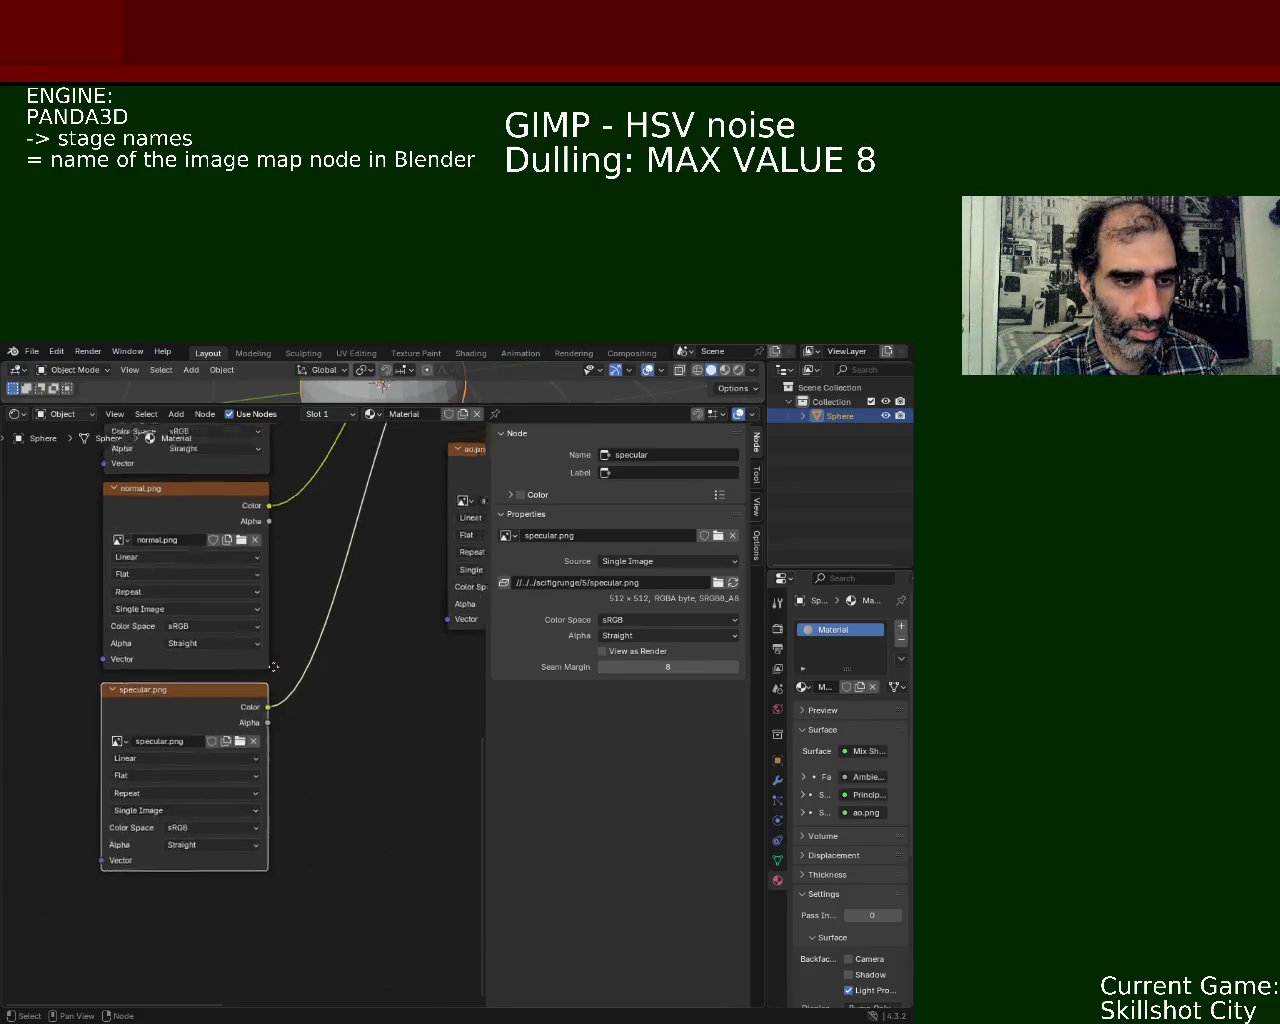
pyautogui.moveTo(470, 460); pyautogui.dragTo(177, 680, button='middle')
pyautogui.click(671, 454)
pyautogui.press('BackSpace')
pyautogui.press('BackSpace')
pyautogui.press('BackSpace')
pyautogui.press('BackSpace')
# Step: Confirm the ao node name and save ball_1.blend
pyautogui.press('Return')
pyautogui.moveTo(392, 555); pyautogui.dragTo(337, 870, button='middle')
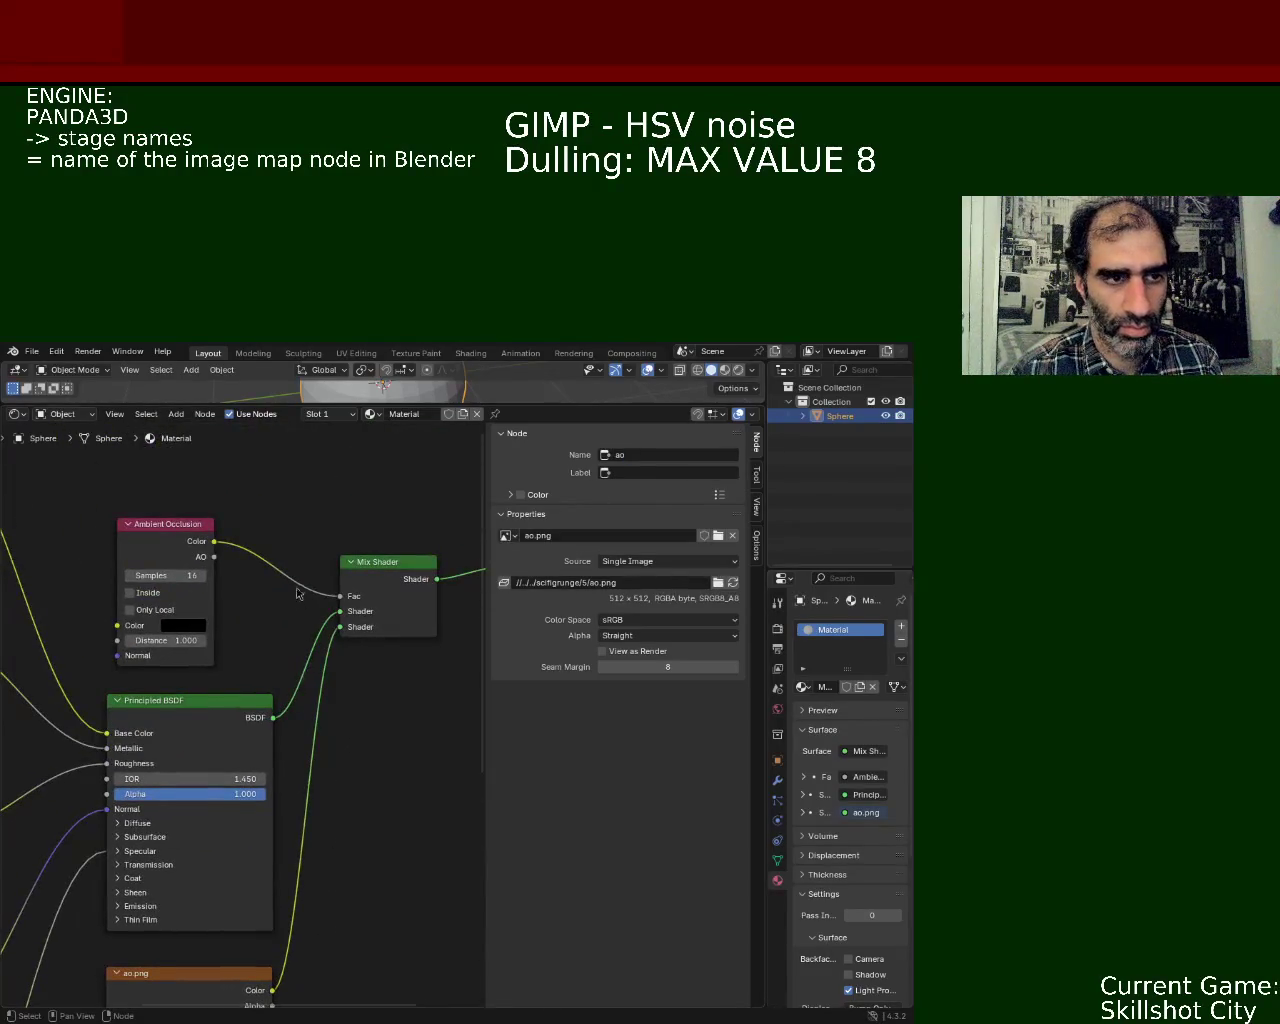
pyautogui.hotkey('ctrl', 's')
# Step: Look through the File menu's export options to find glTF 2.0
pyautogui.click(33, 352)
pyautogui.moveTo(56, 568)
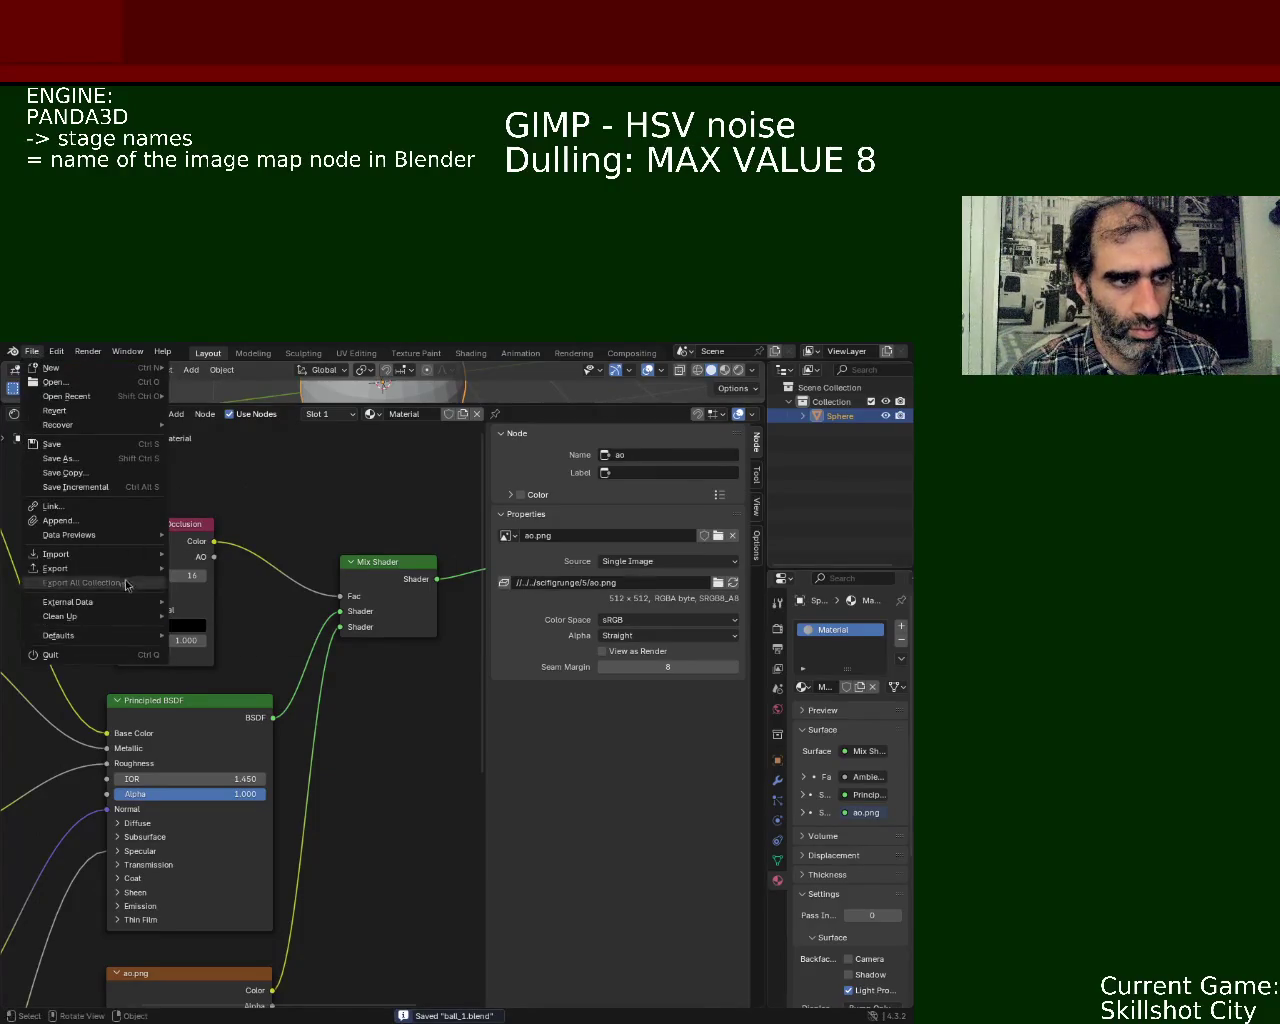
pyautogui.click(238, 673)
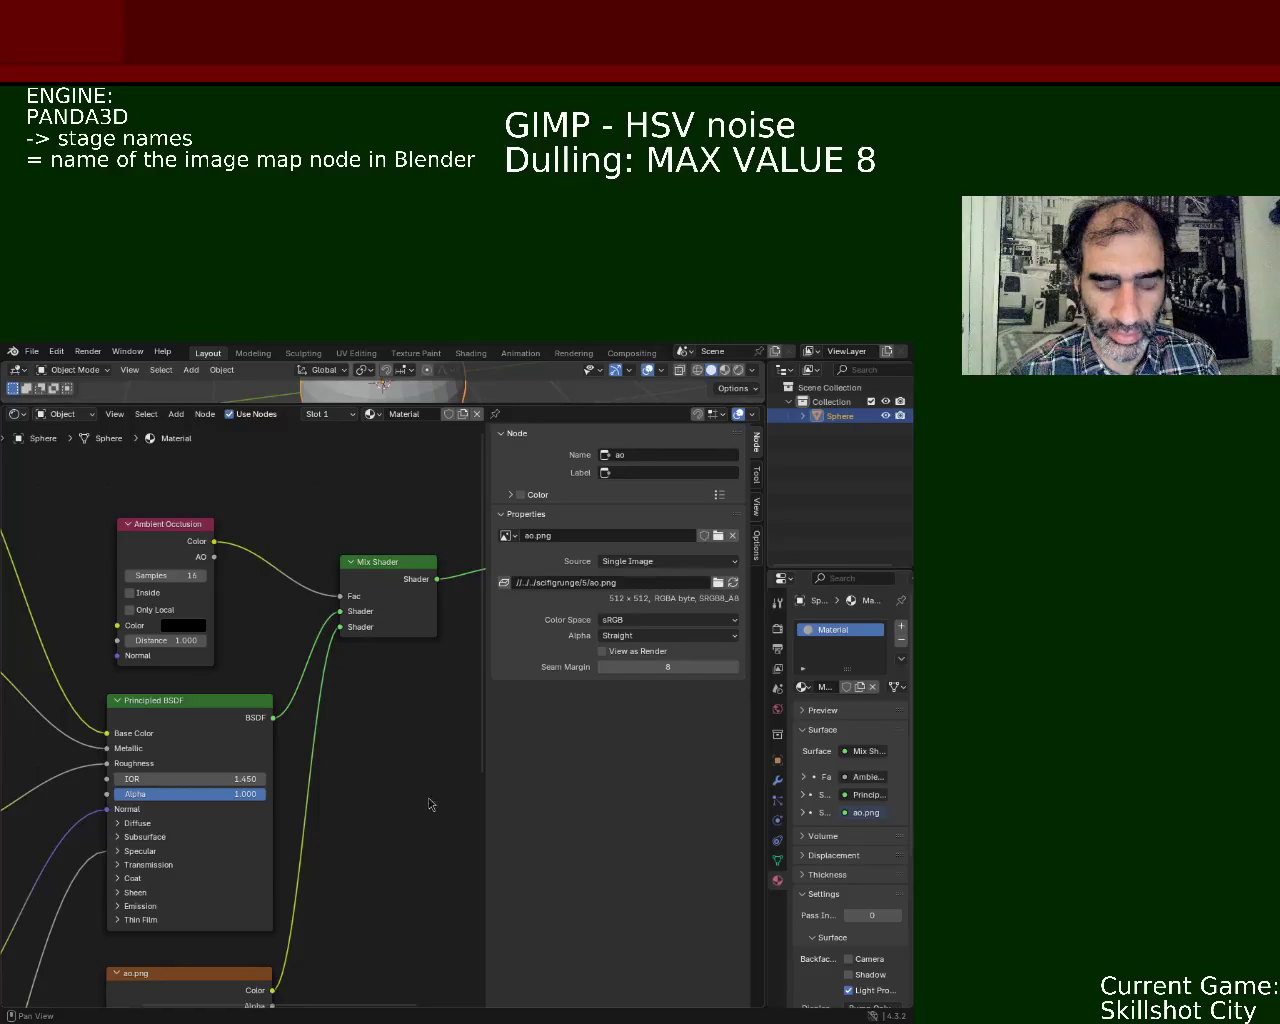
pyautogui.click(32, 351)
pyautogui.moveTo(55, 568)
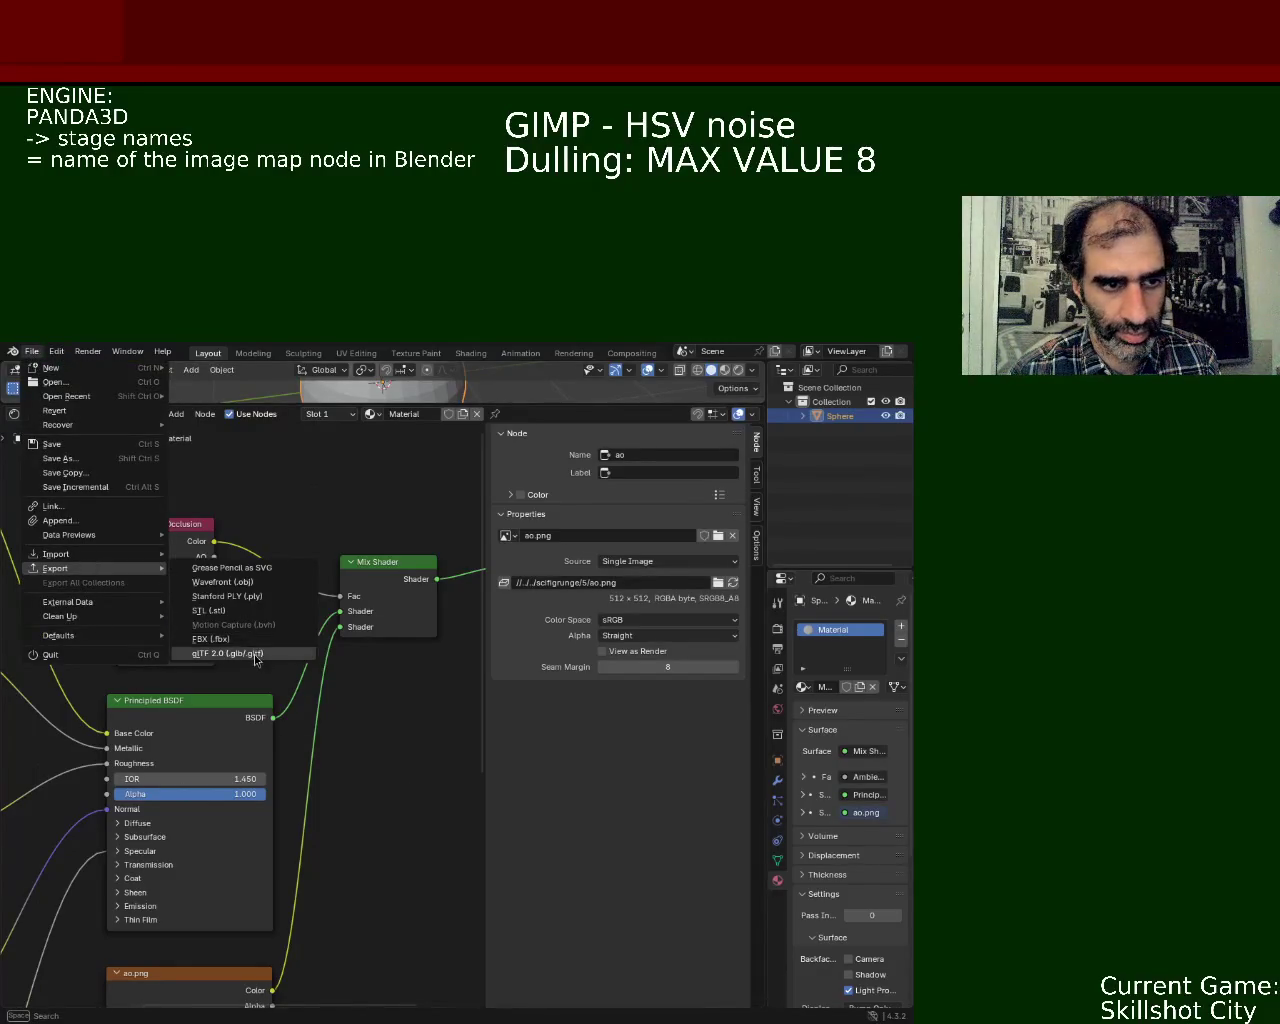
pyautogui.press('Escape')
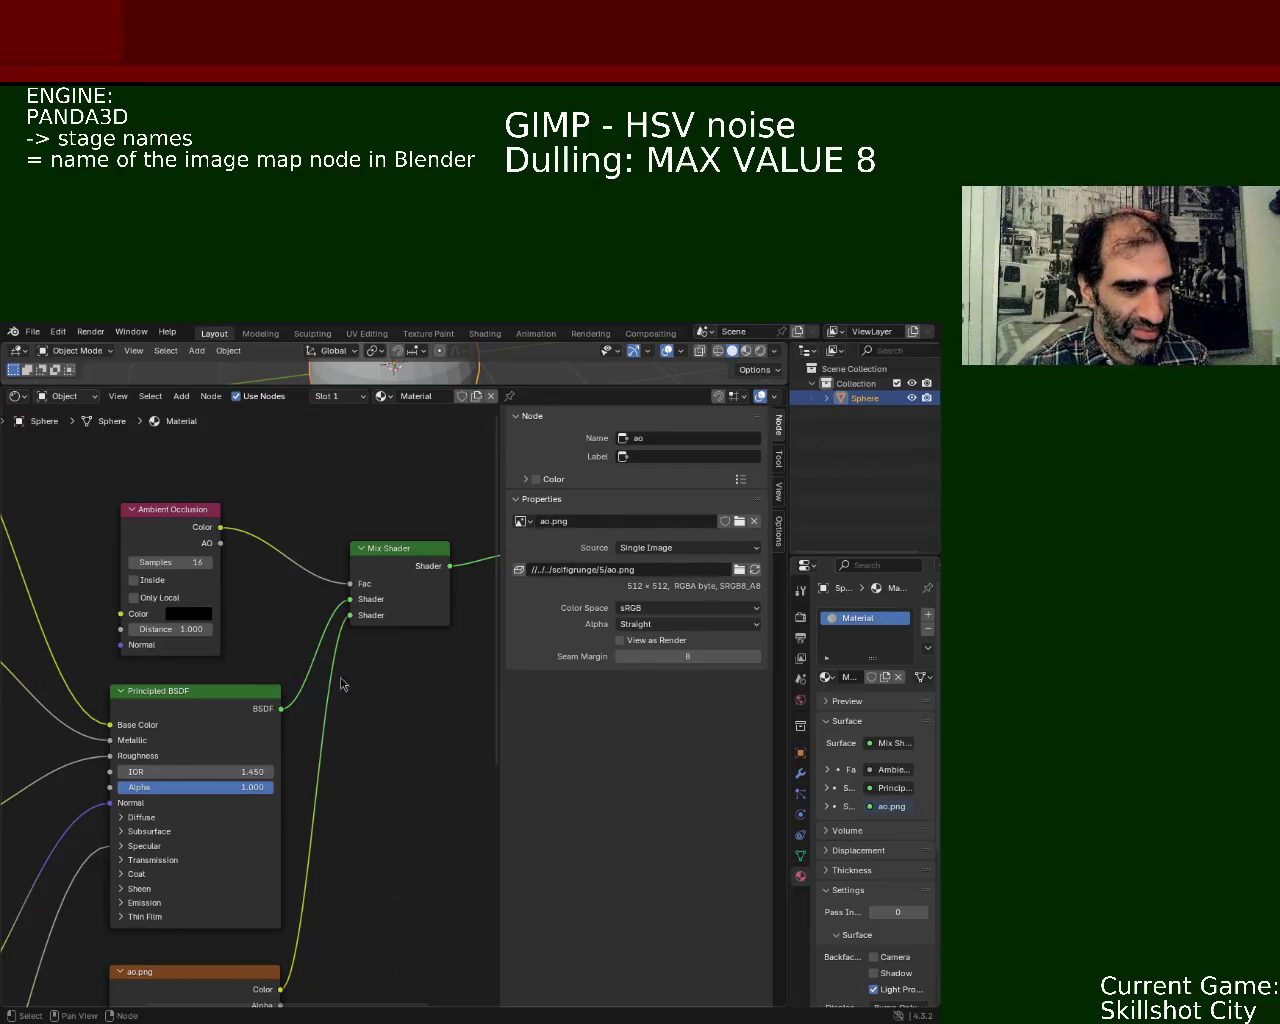
# Step: Save ball_1.blend and bring up the export formats list showing glTF 2.0
pyautogui.scroll(-5, 340, 684)
pyautogui.scroll(-2, 357, 734)
pyautogui.scroll(-1, 257, 874)
pyautogui.scroll(-2, 230, 597)
pyautogui.scroll(2, 230, 598)
pyautogui.scroll(2, 240, 595)
pyautogui.scroll(2, 255, 588)
pyautogui.scroll(2, 268, 578)
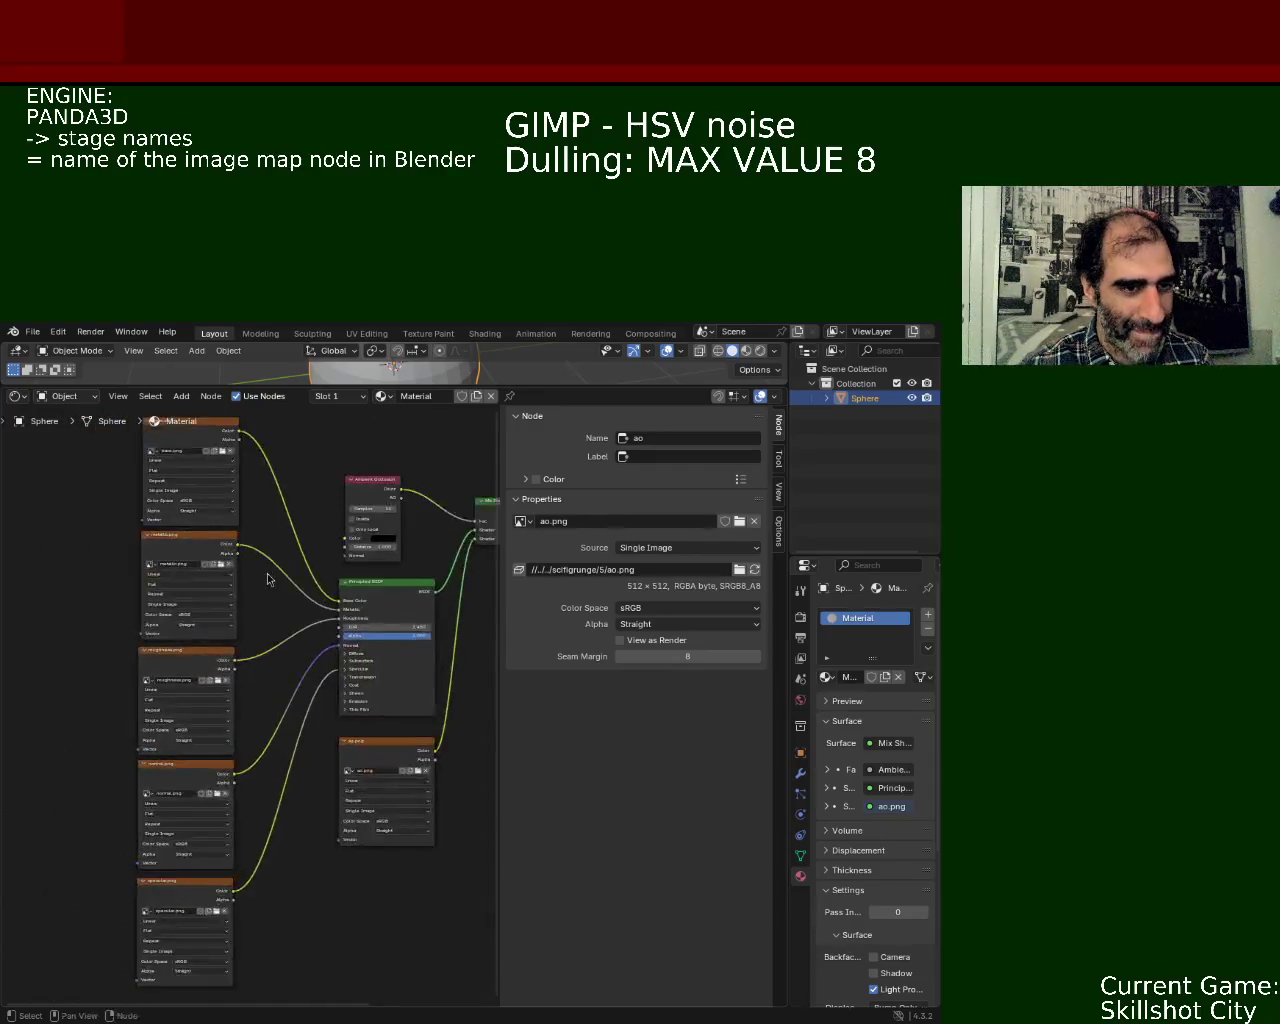
pyautogui.scroll(-2, 268, 578)
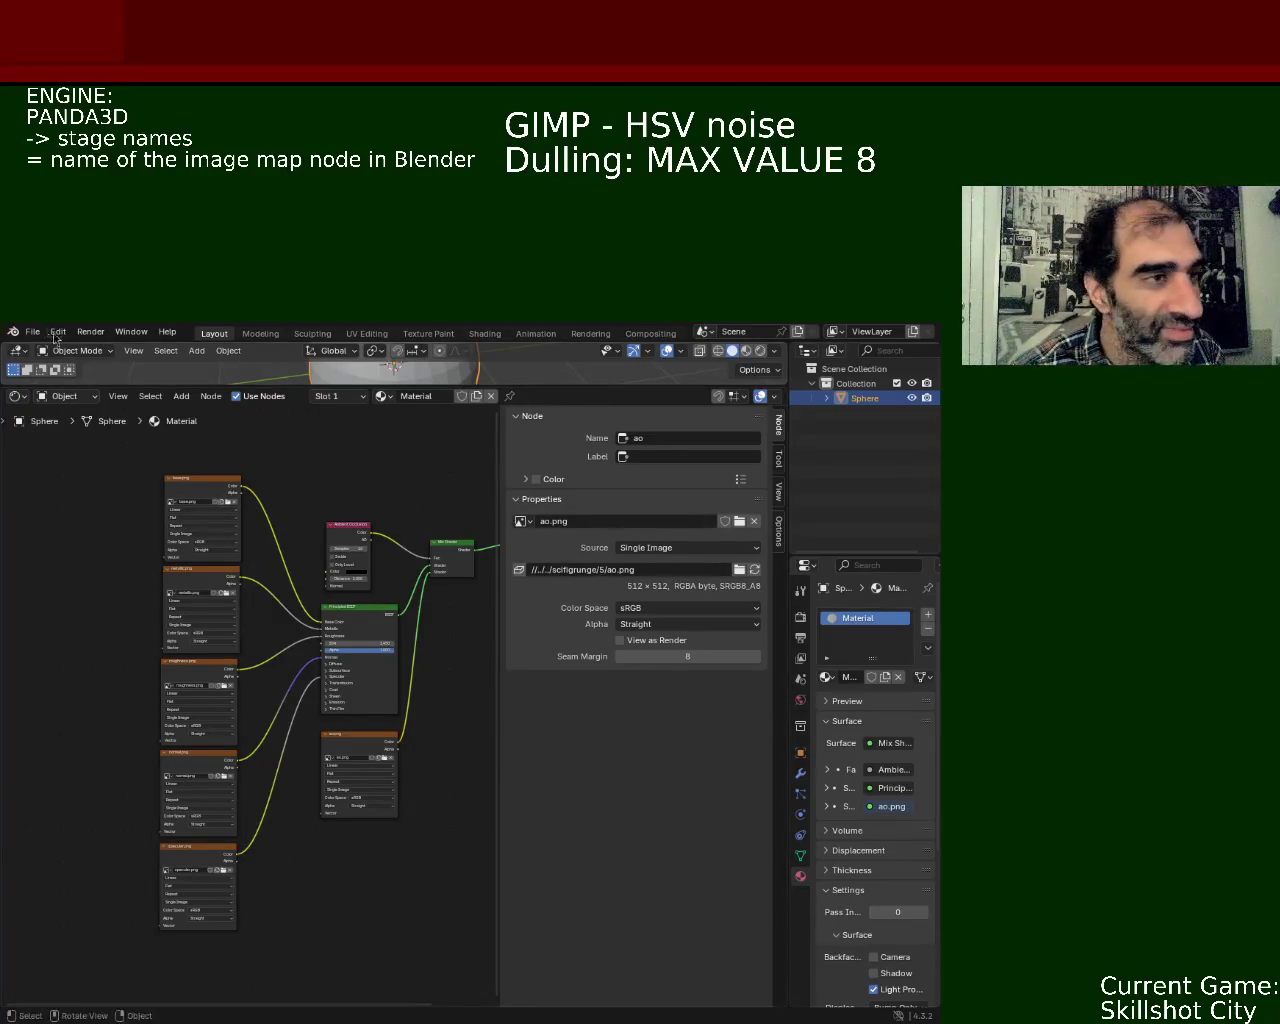
pyautogui.hotkey('ctrl', 's')
pyautogui.click(32, 331)
pyautogui.moveTo(57, 555)
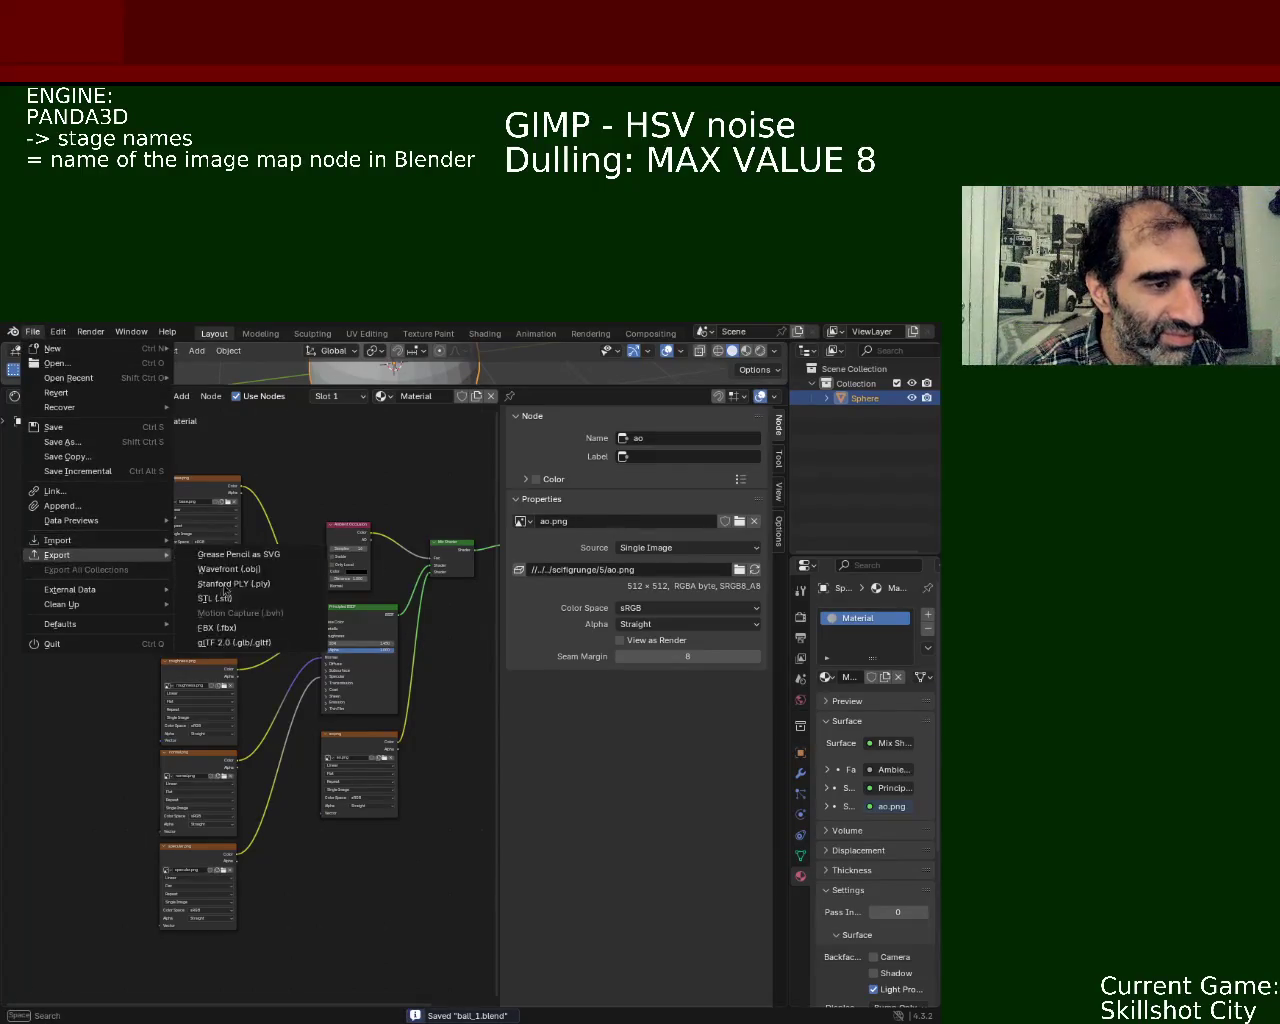
# Step: Dismiss the export list and open ground_1.blend from the recent files
pyautogui.press('Escape')
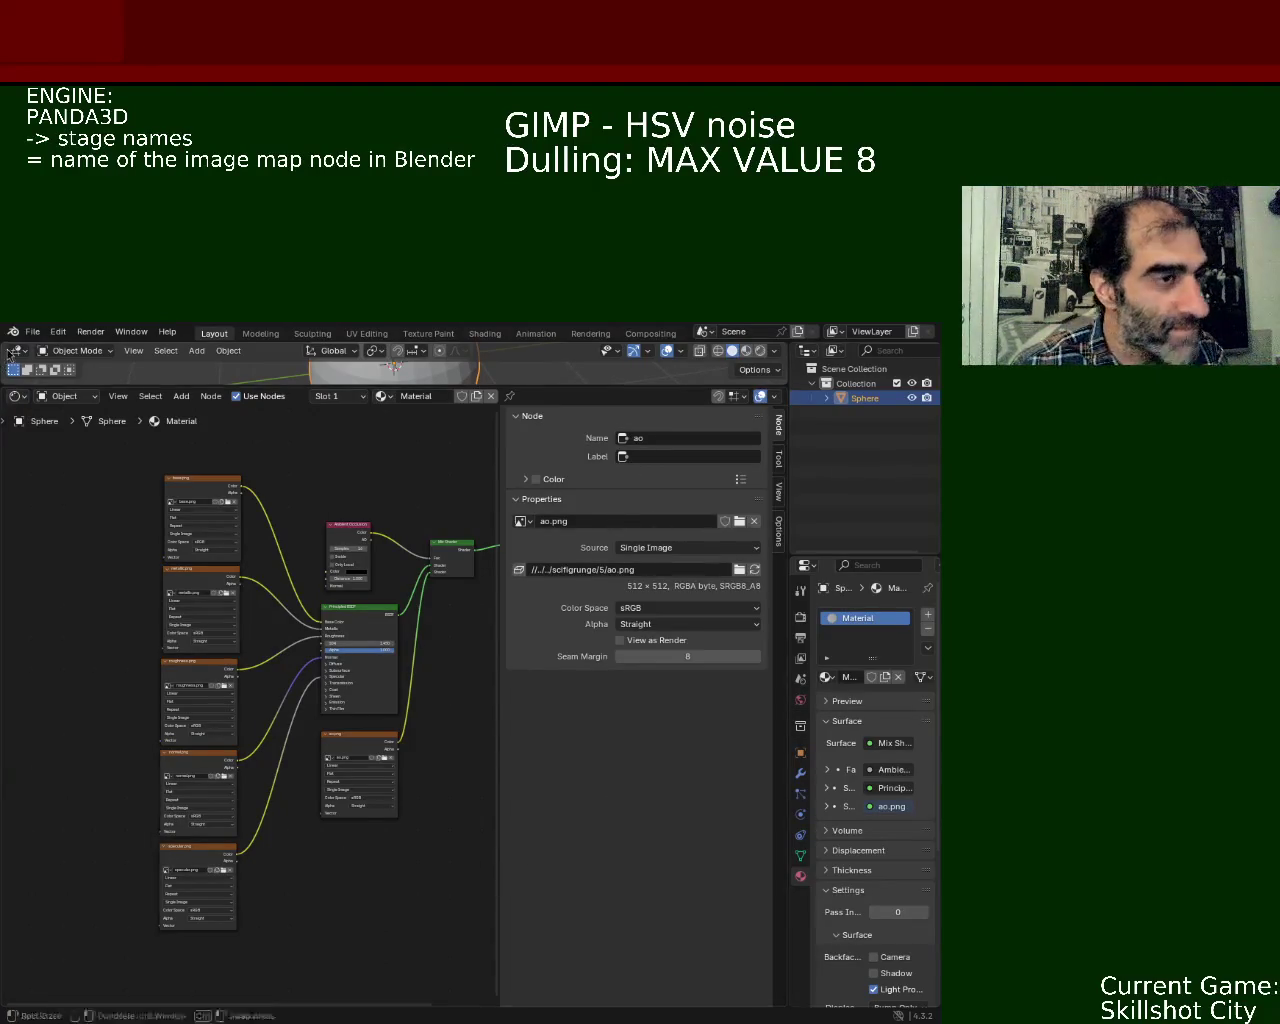
pyautogui.click(33, 331)
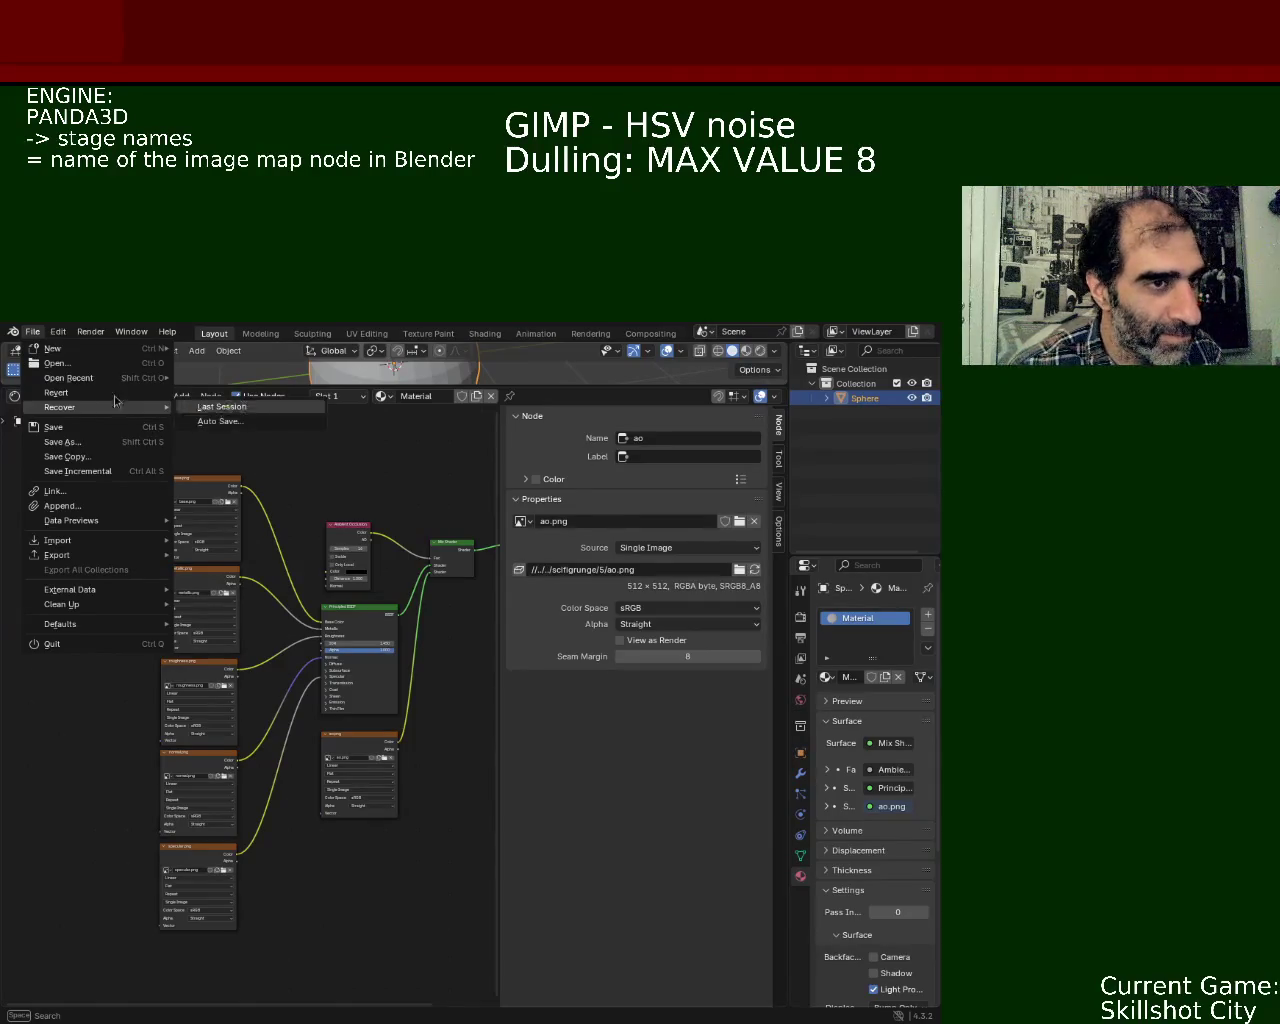
pyautogui.moveTo(69, 378)
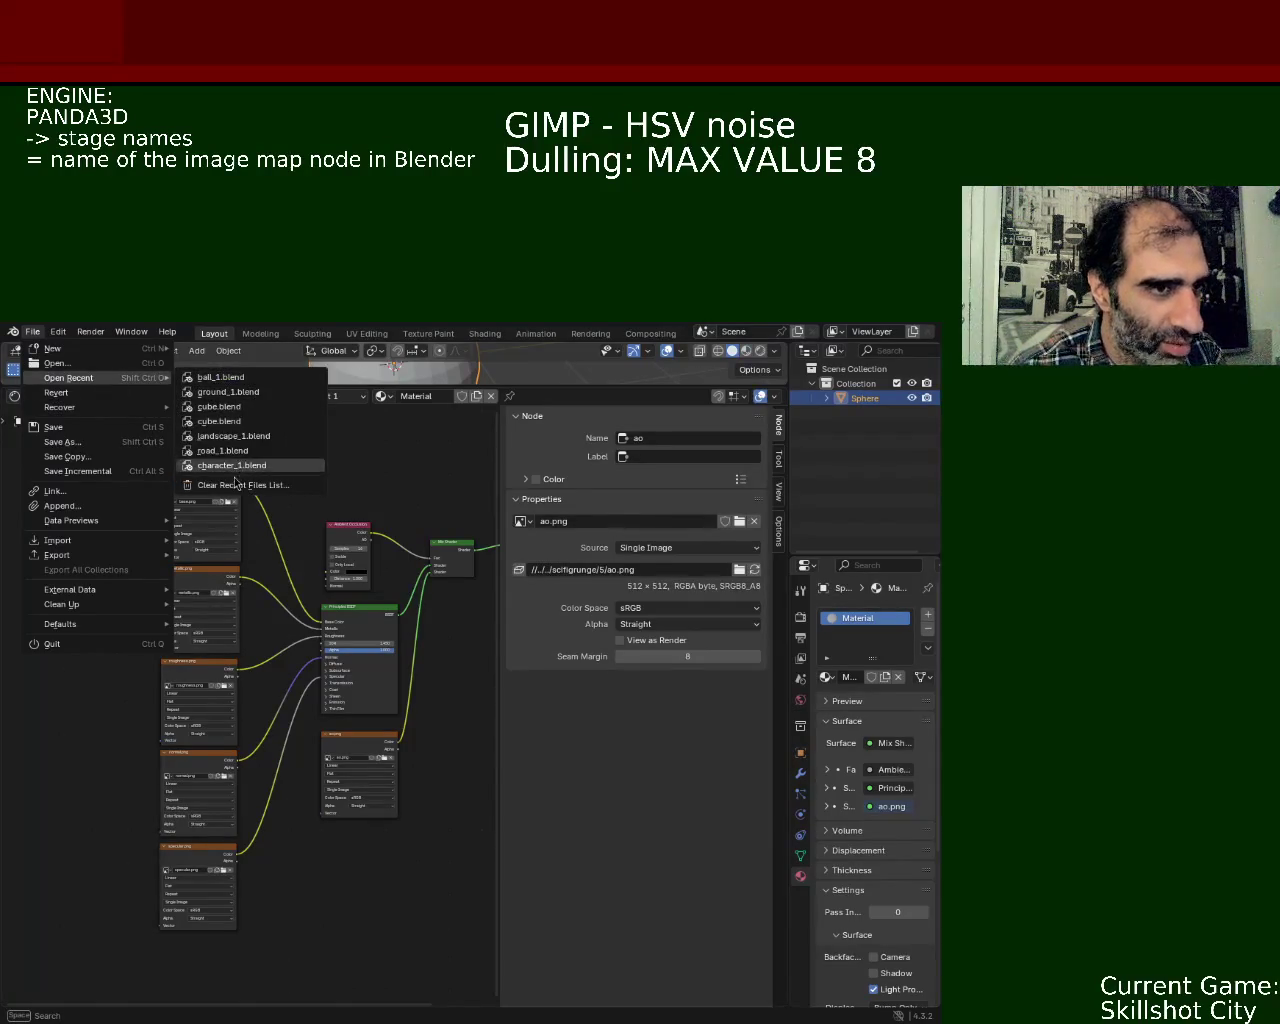
pyautogui.click(238, 392)
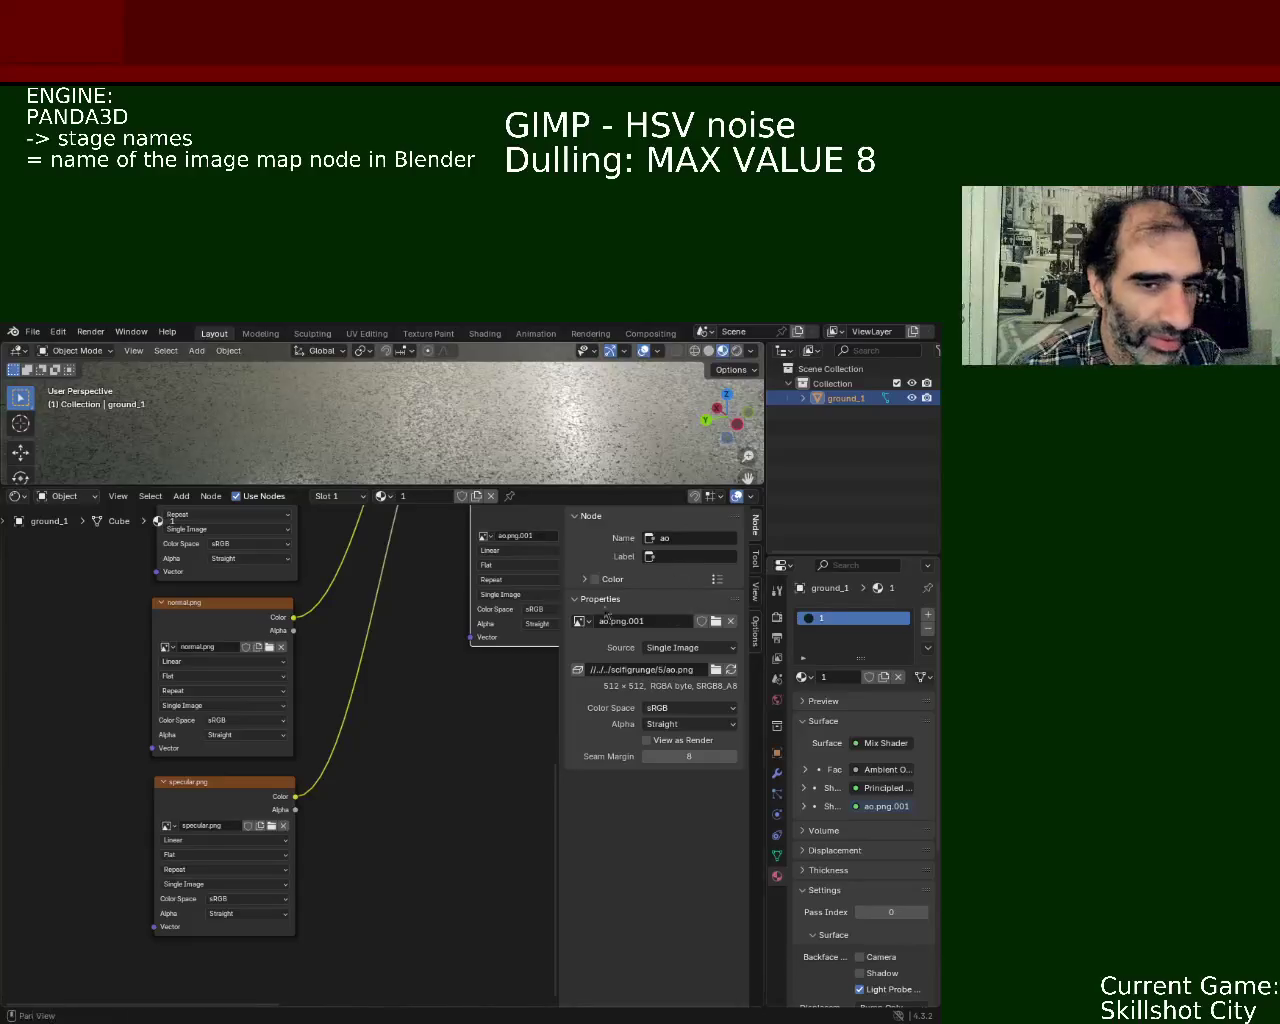
pyautogui.moveTo(520, 485); pyautogui.dragTo(520, 678)
pyautogui.scroll(-5, 493, 539)
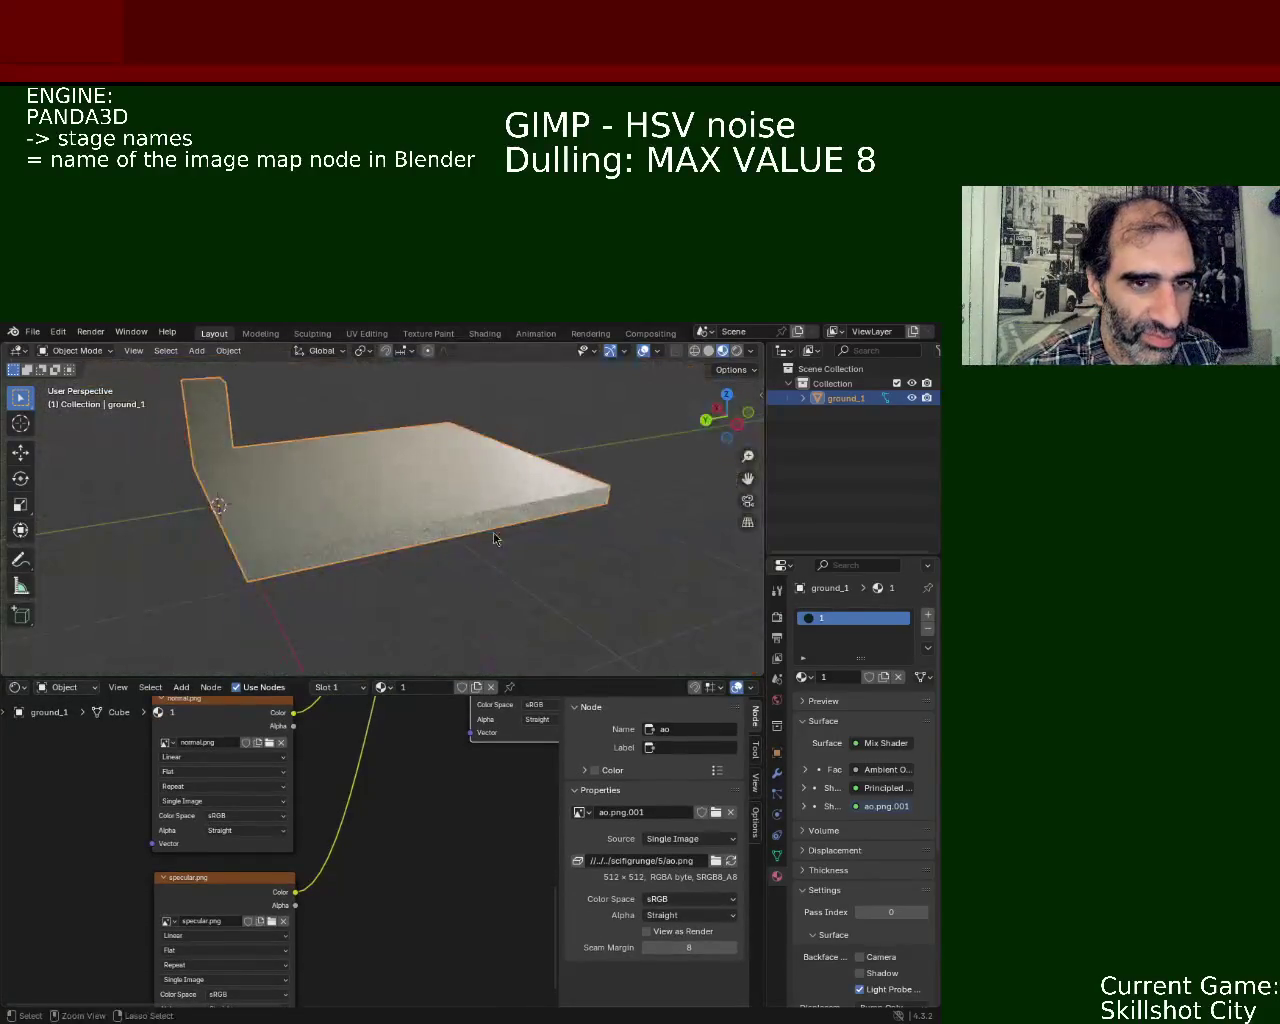
pyautogui.scroll(5, 453, 497)
pyautogui.scroll(-2, 397, 517)
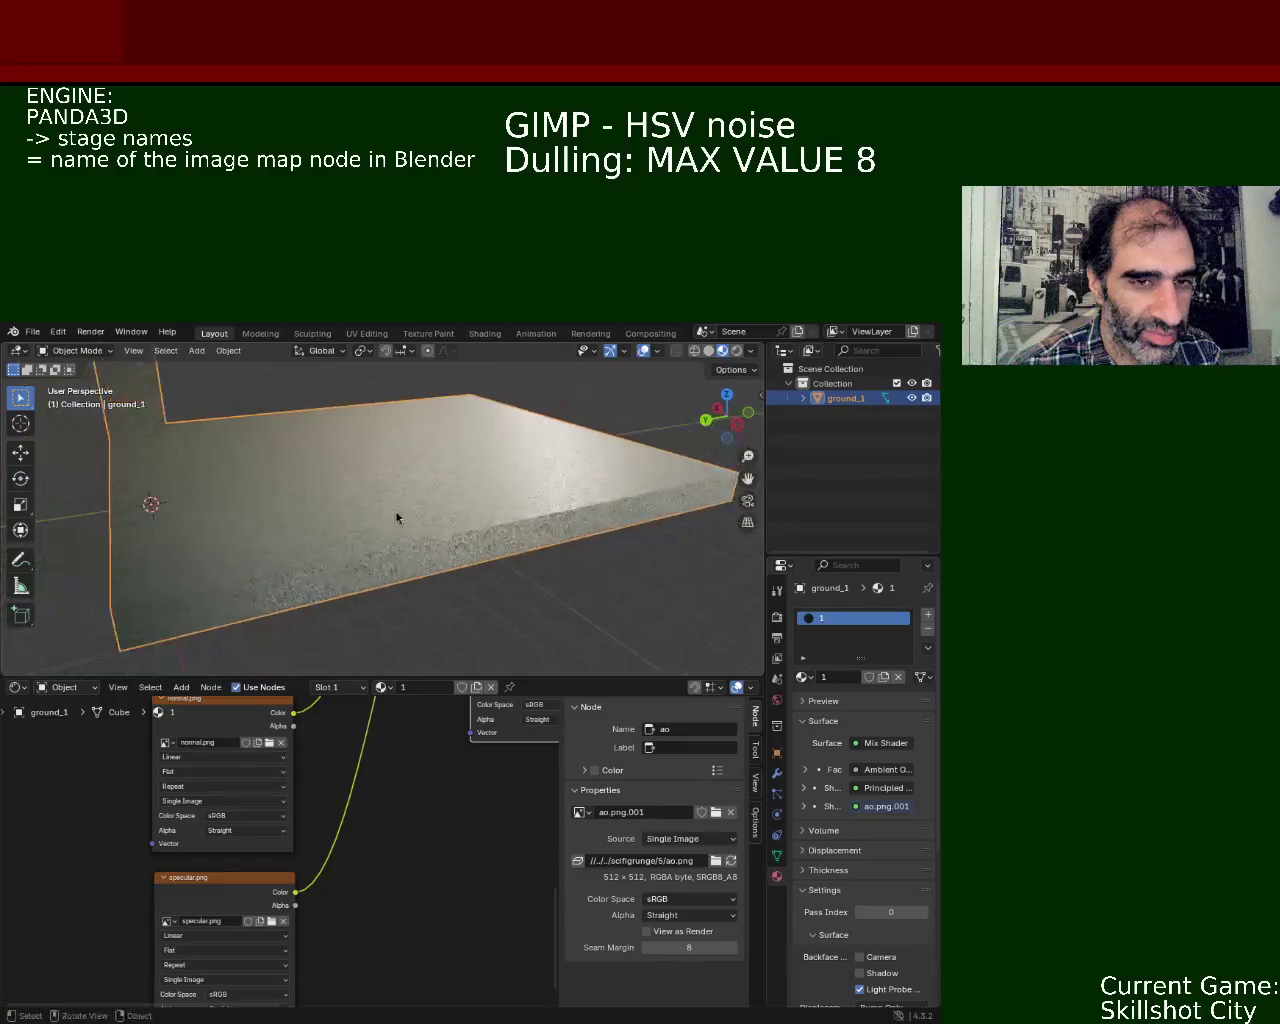
pyautogui.scroll(-2, 397, 517)
pyautogui.click(32, 331)
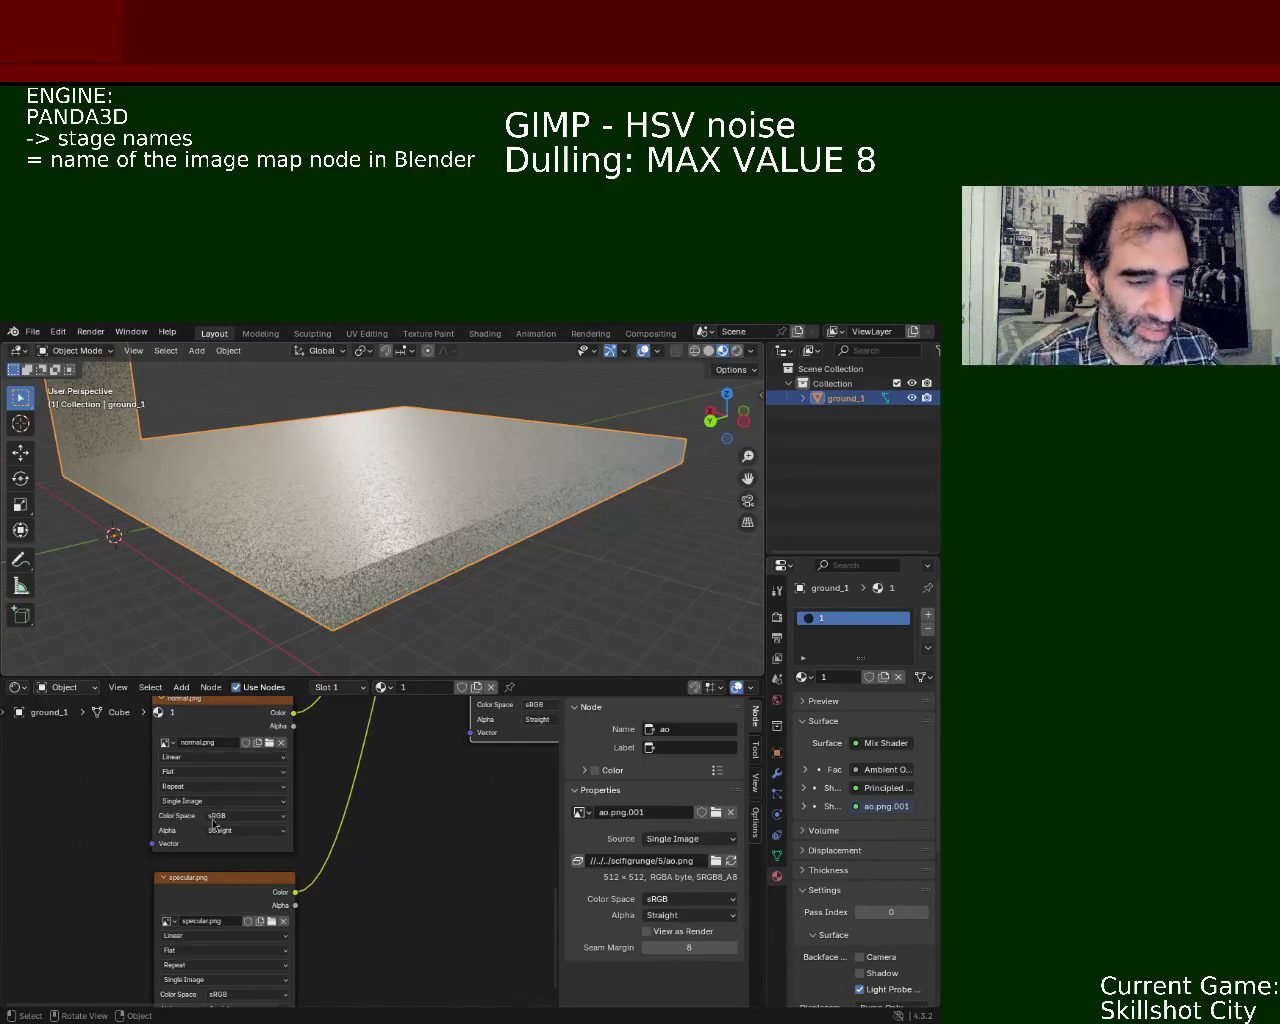
# Step: Expand the node editor, check the base and metallic node names, and save ground_1.blend
pyautogui.moveTo(374, 675); pyautogui.dragTo(374, 364)
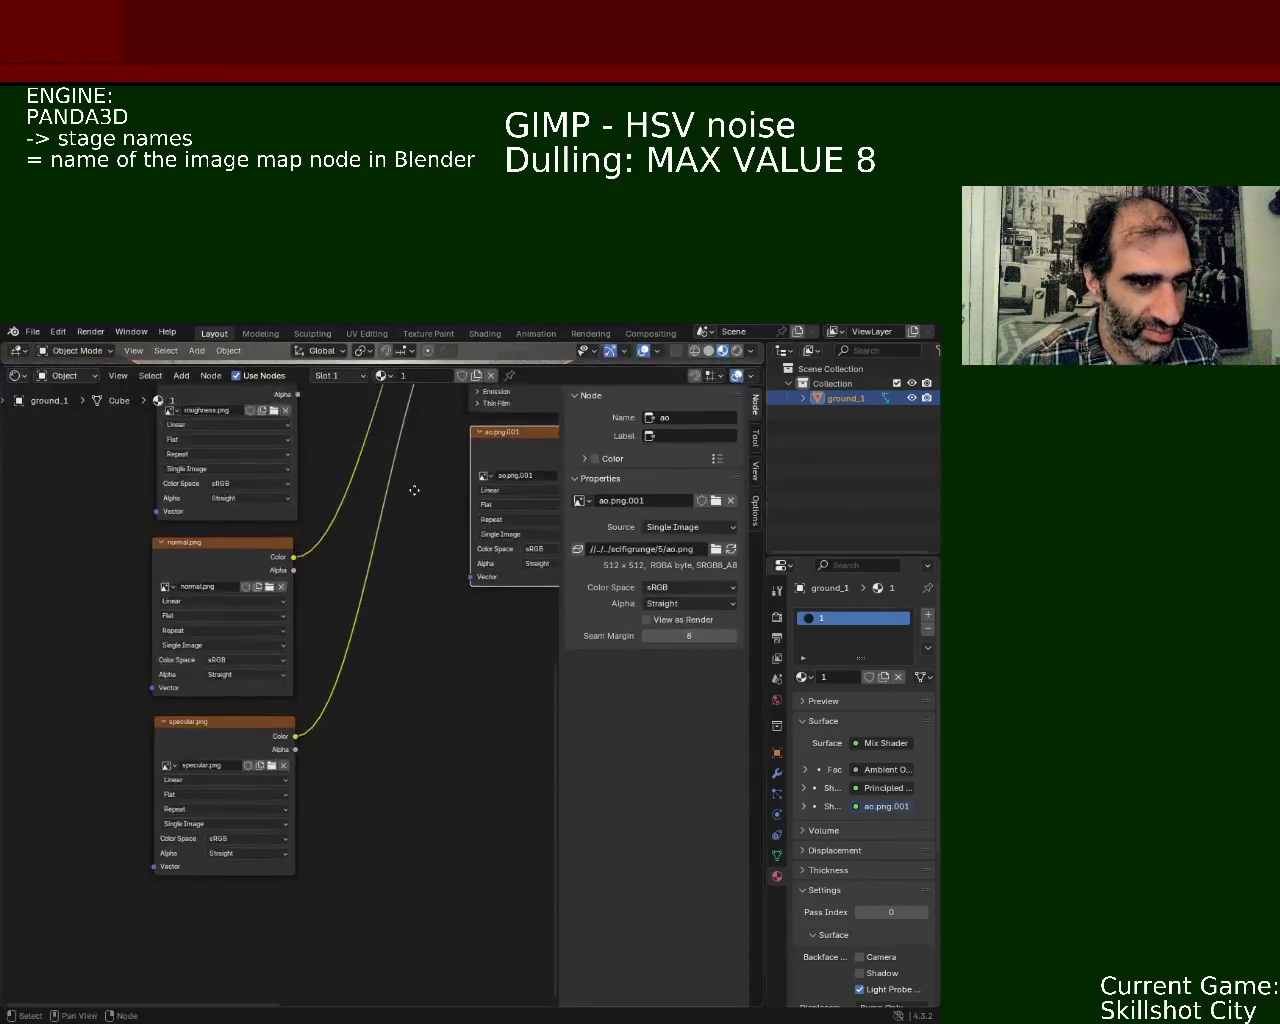
pyautogui.moveTo(414, 486); pyautogui.dragTo(267, 612, button='middle')
pyautogui.click(230, 549)
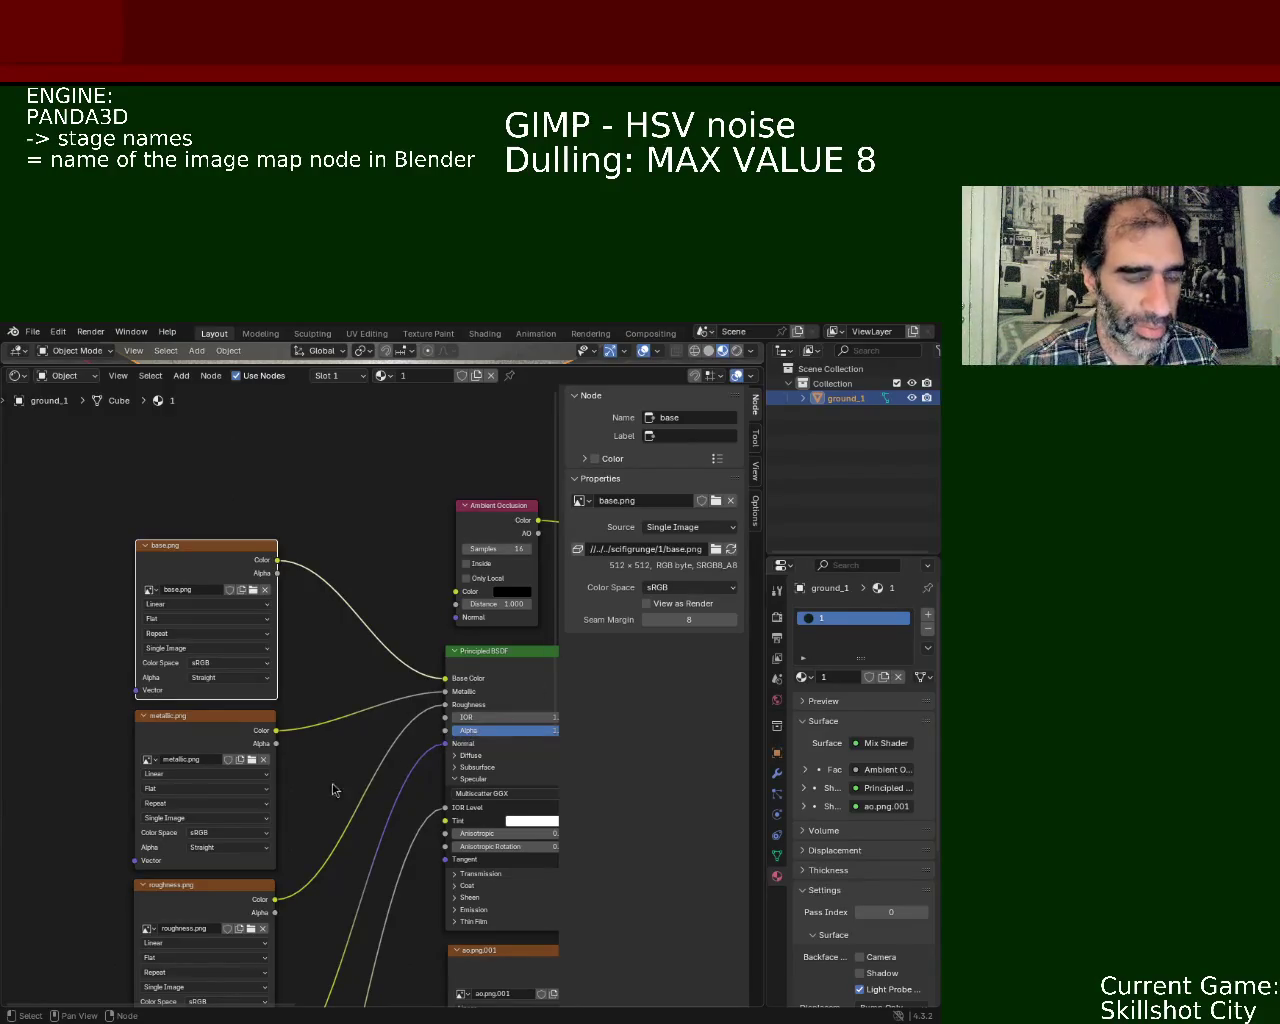
pyautogui.click(265, 724)
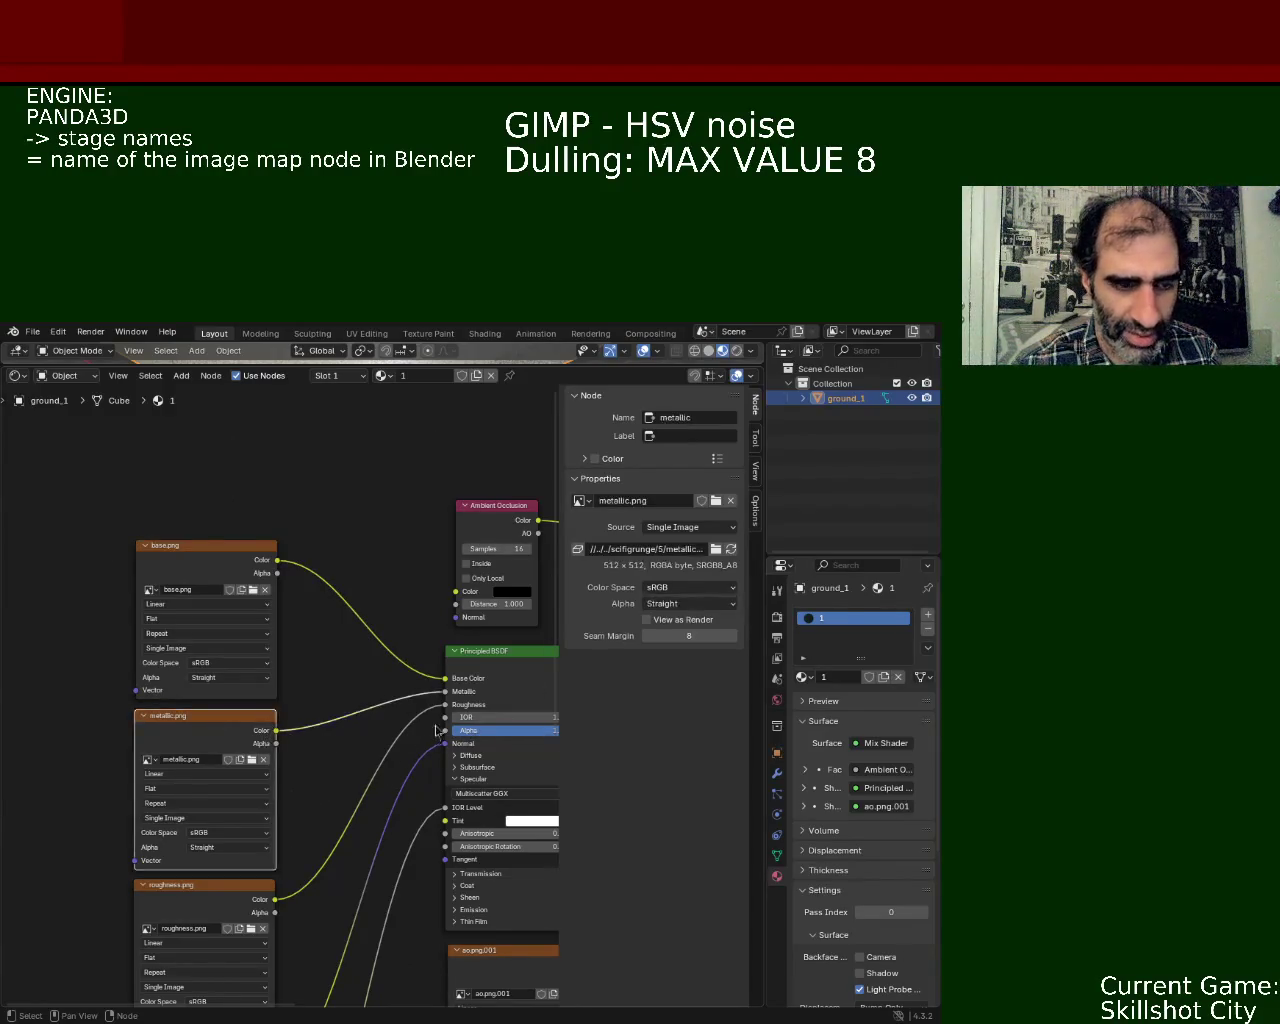
pyautogui.moveTo(436, 706); pyautogui.dragTo(322, 695, button='middle')
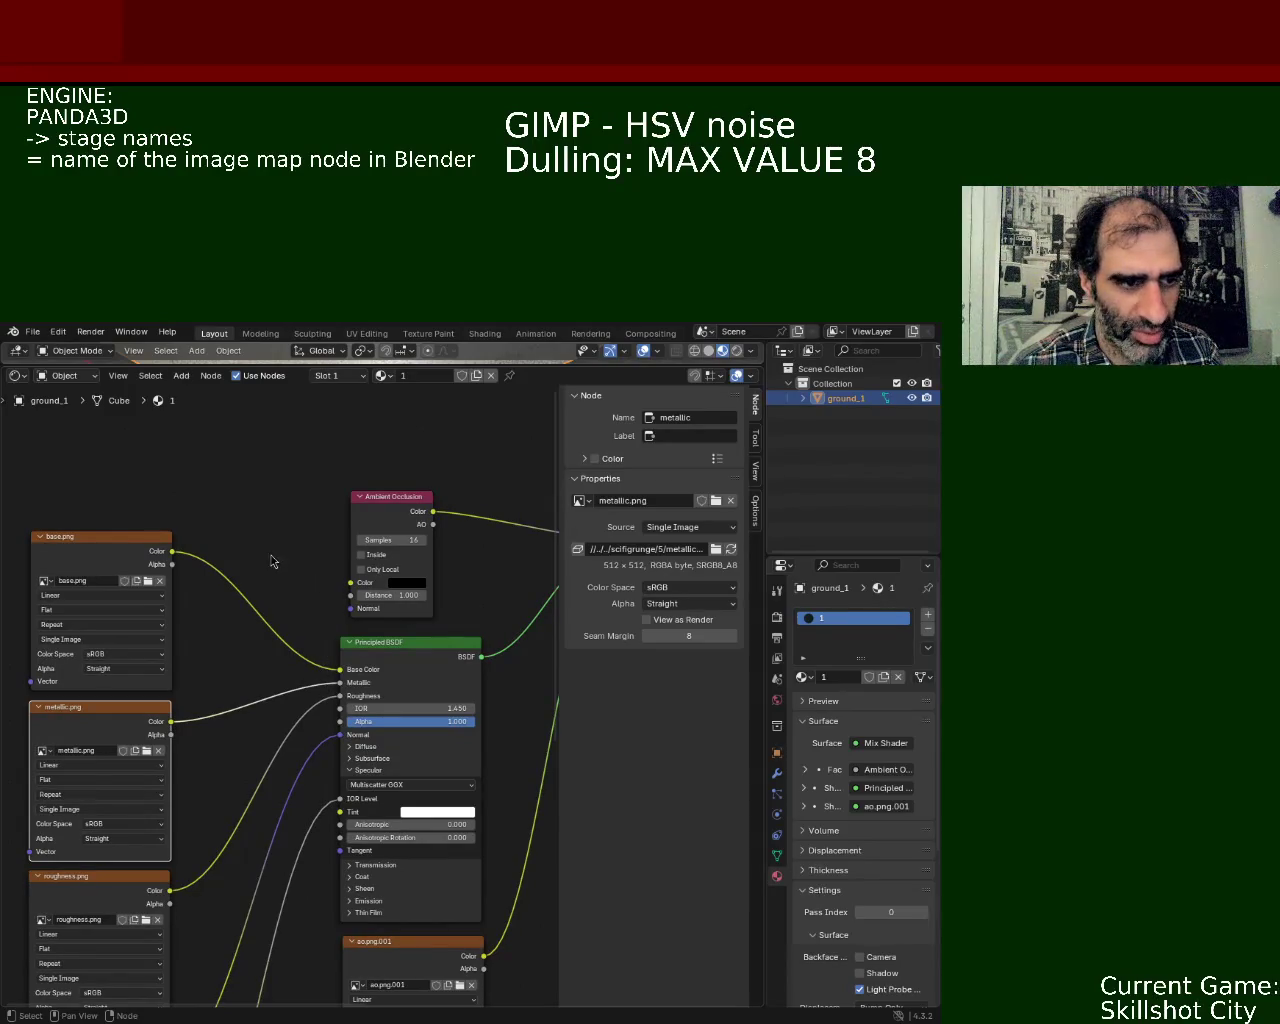
pyautogui.hotkey('ctrl', 's')
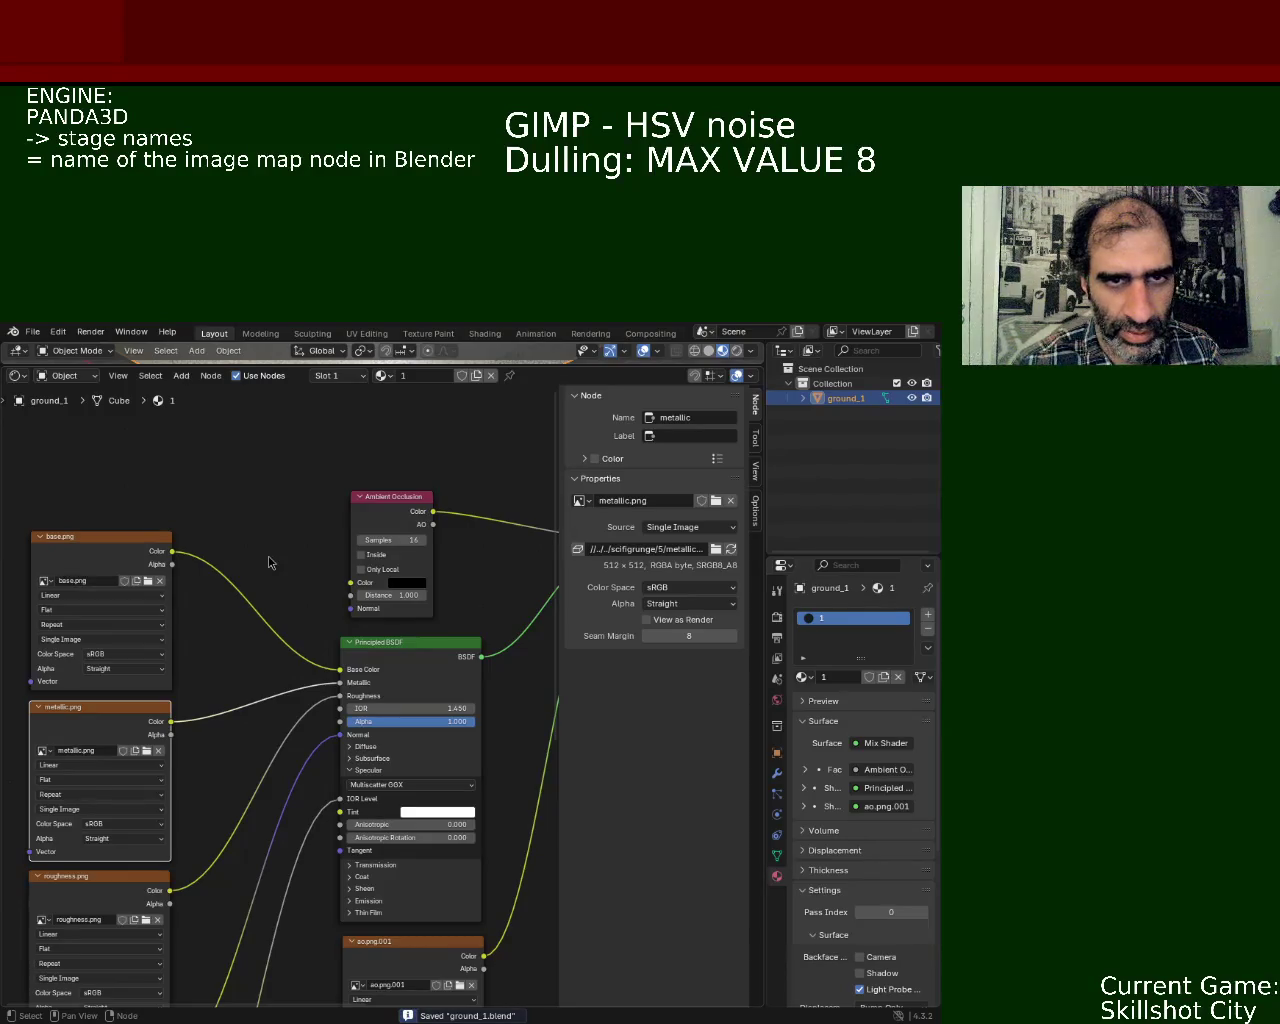
# Step: Shift the ground_1 node graph slightly right and bring up the File menu
pyautogui.moveTo(268, 562); pyautogui.dragTo(316, 566, button='middle')
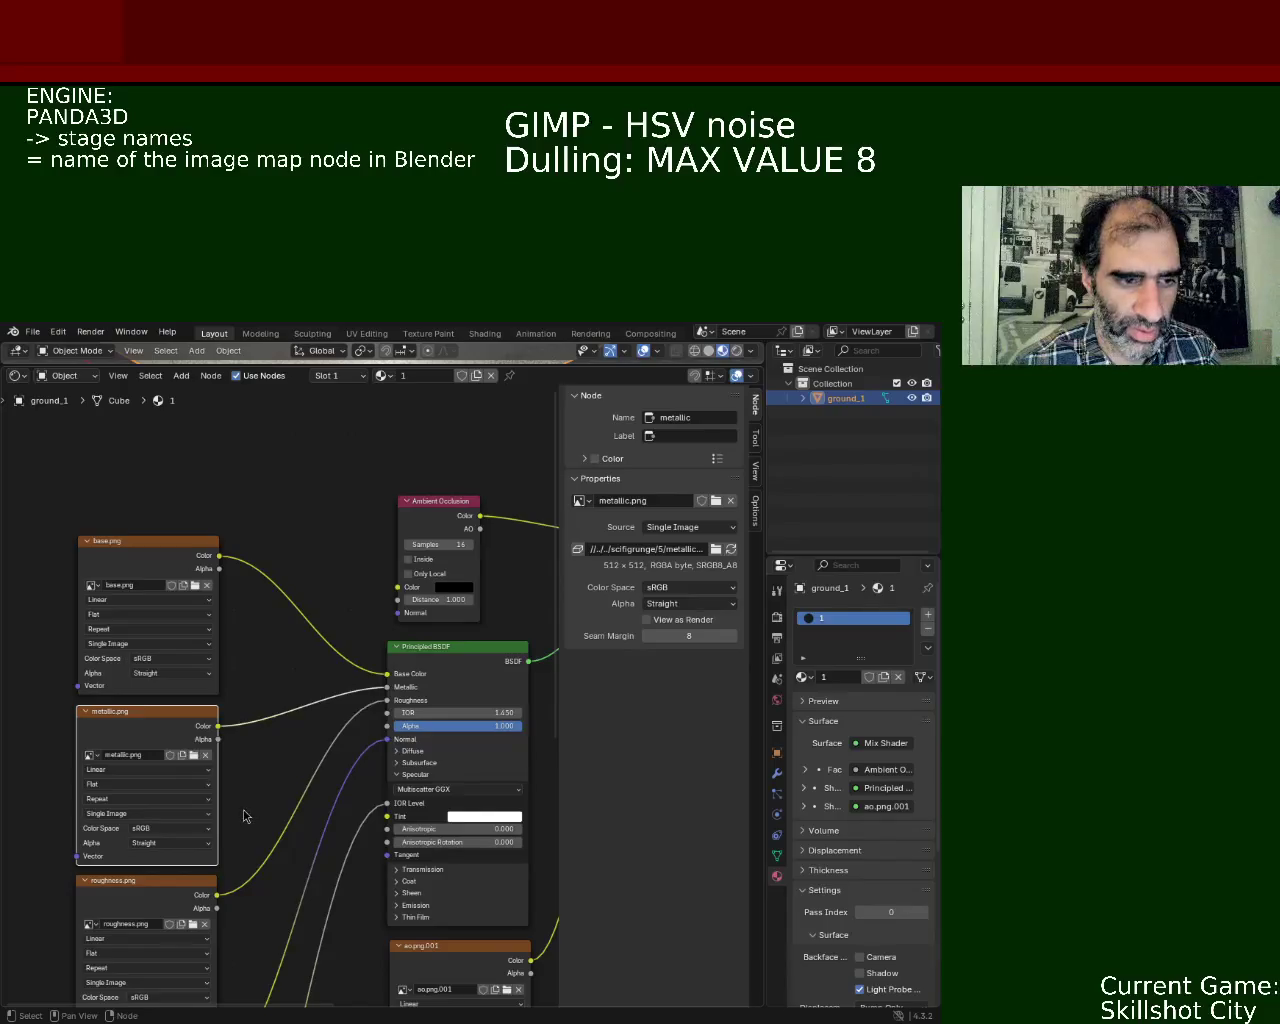
pyautogui.click(33, 333)
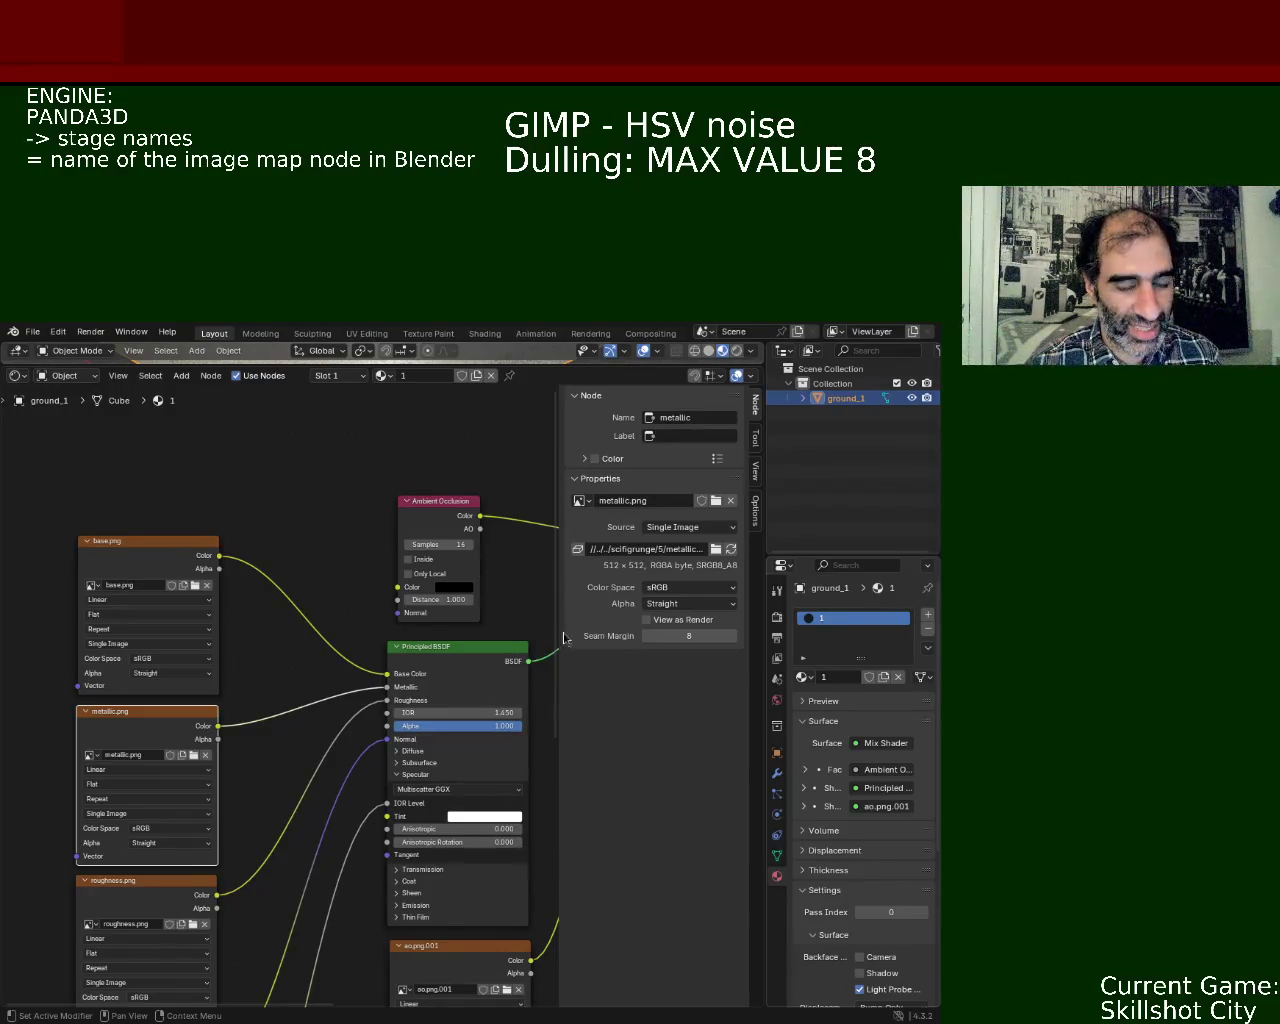
pyautogui.click(32, 331)
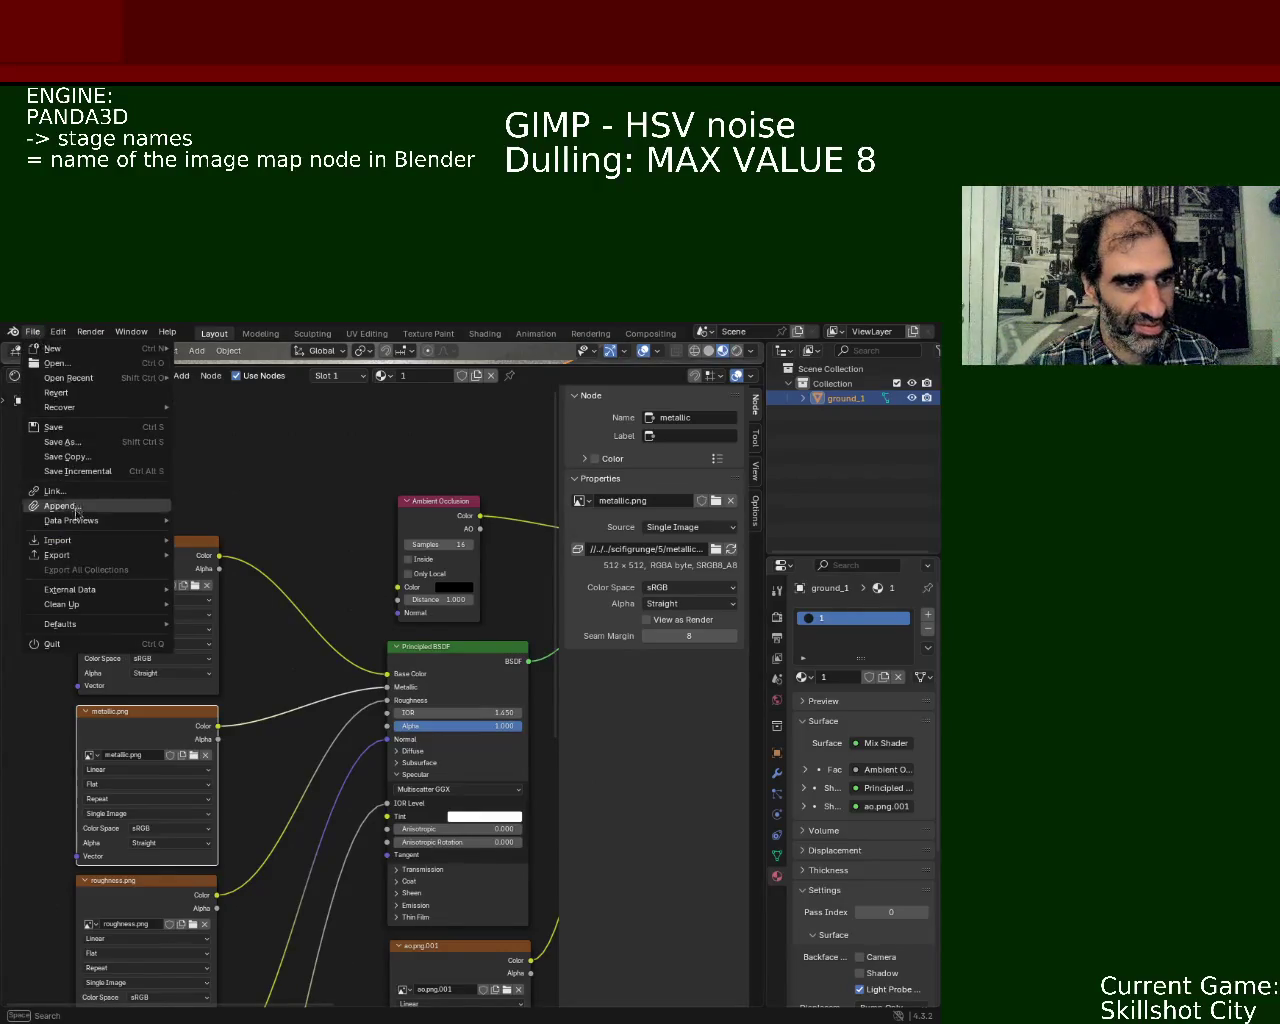
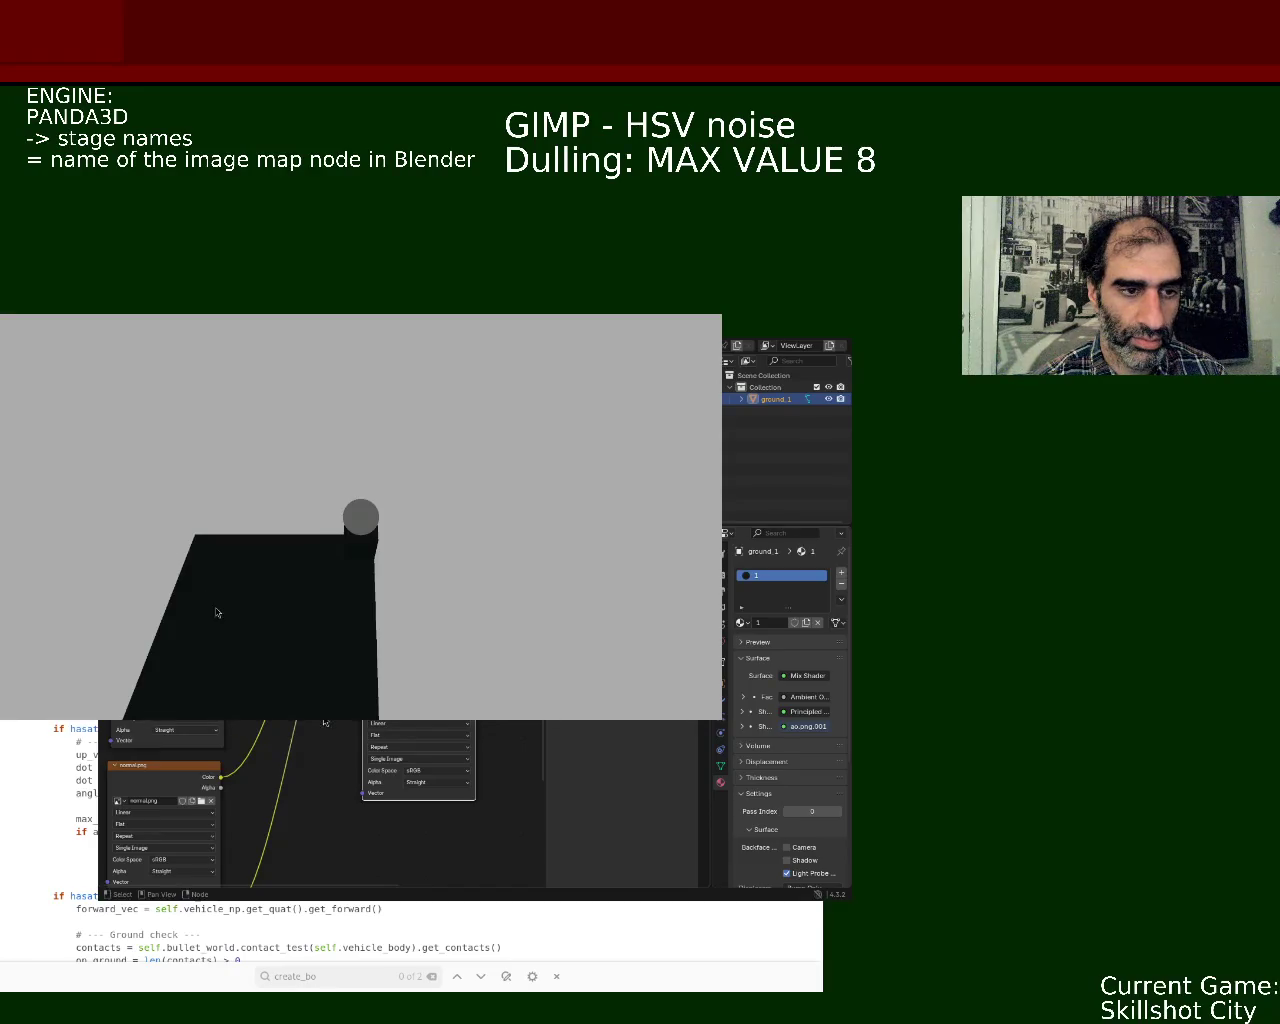
# Step: Save ground_1.blend in Blender twice while Panda3D shows the sphere on the dark slab
pyautogui.hotkey('ctrl', 's')
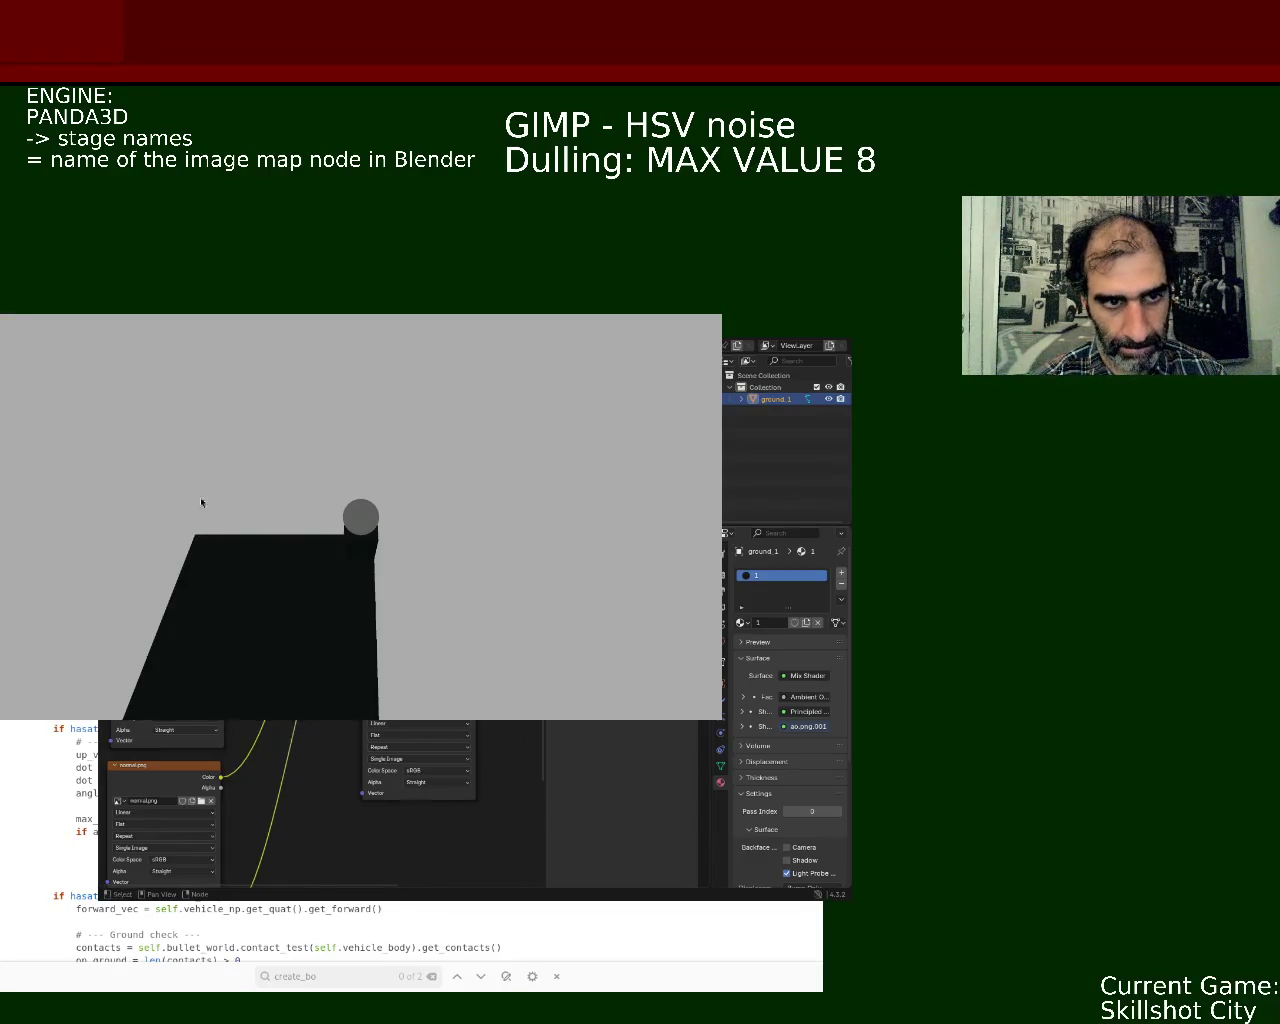
pyautogui.hotkey('ctrl', 's')
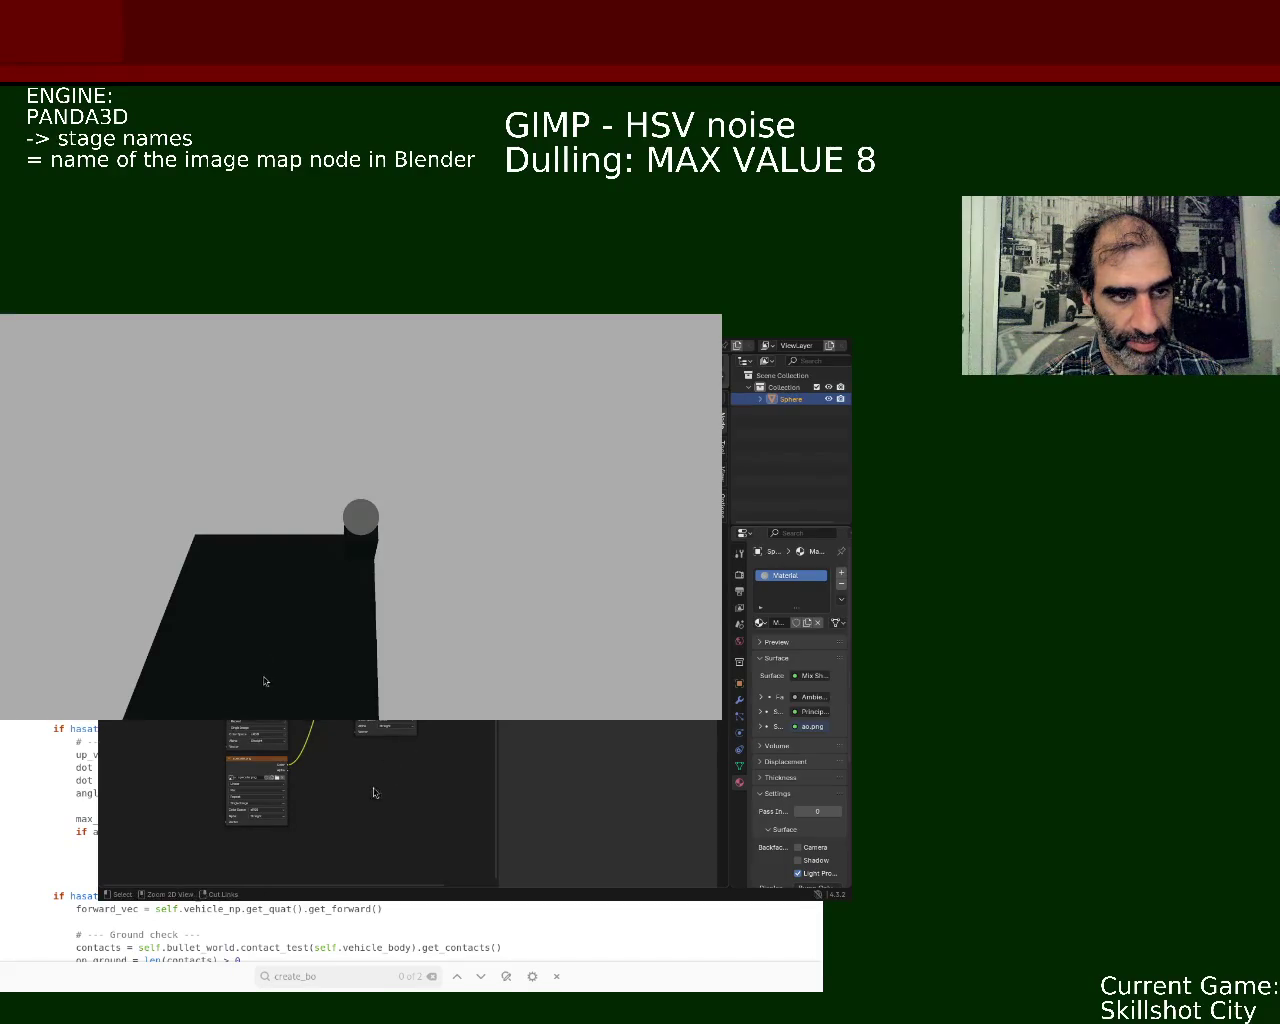
# Step: Zoom the Shader Editor in on the Sphere material's ao.png Image Texture node
pyautogui.scroll(5, 371, 789)
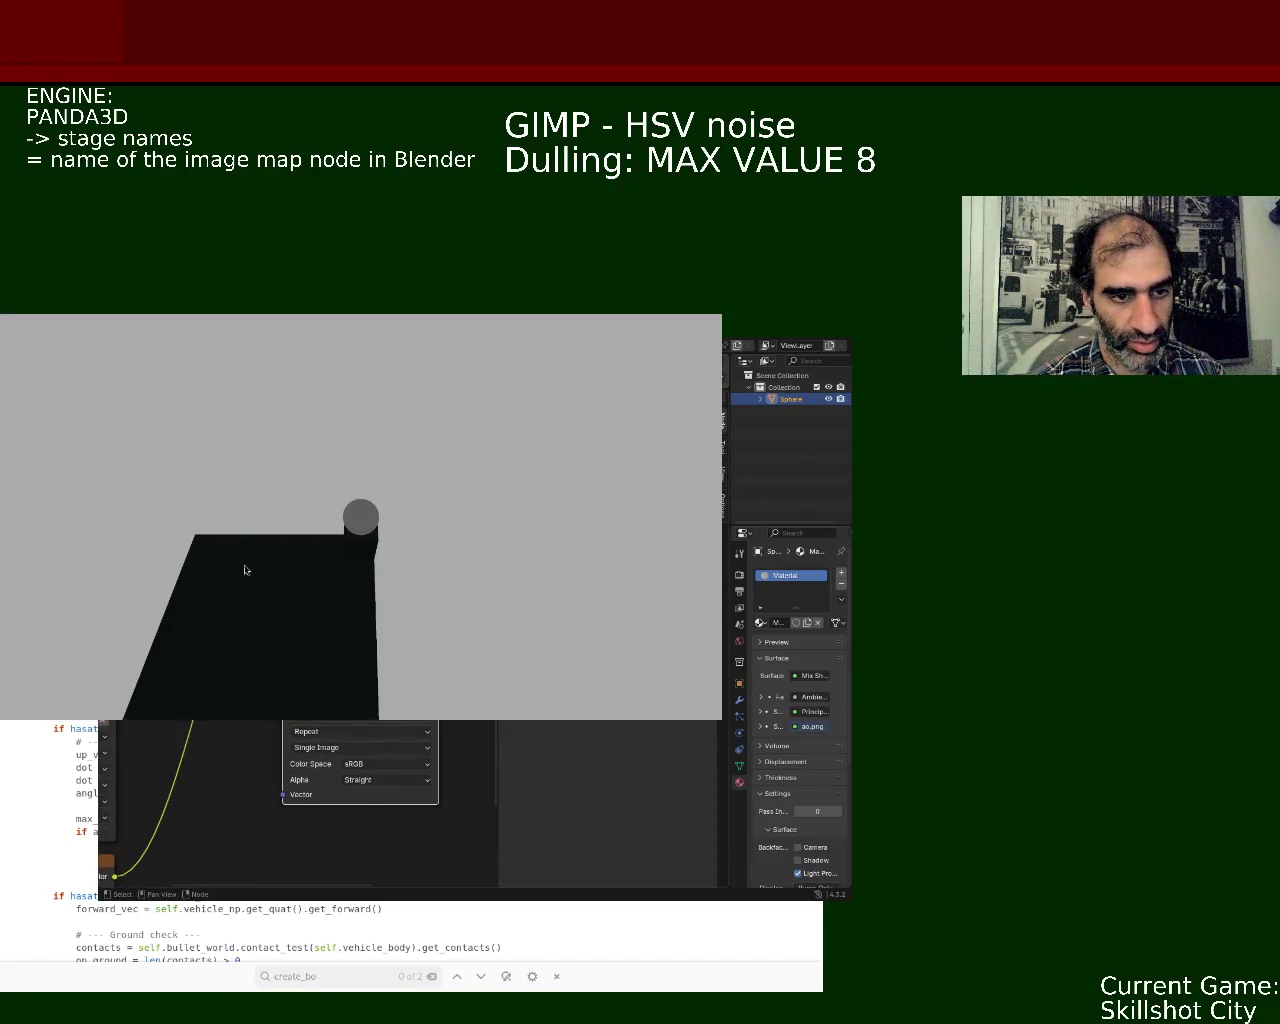